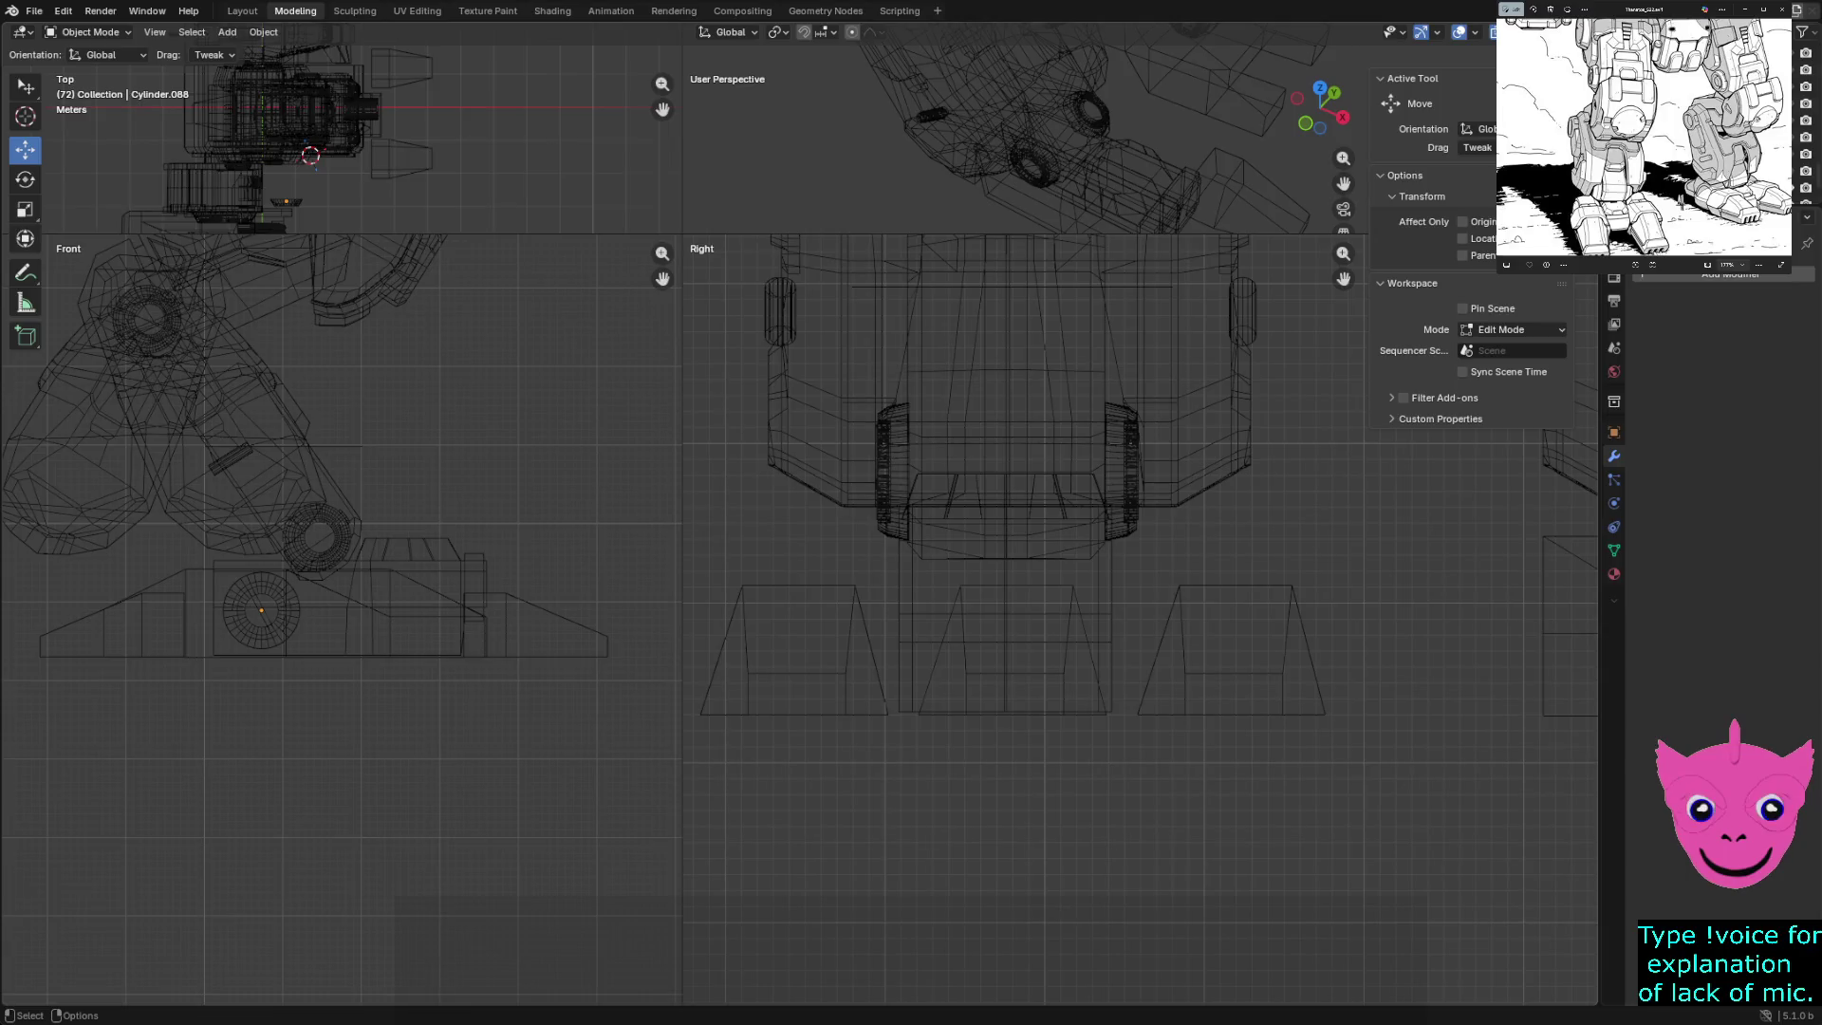
- Select the ankle cylinder and frame it in the side view
left_click(261, 610)
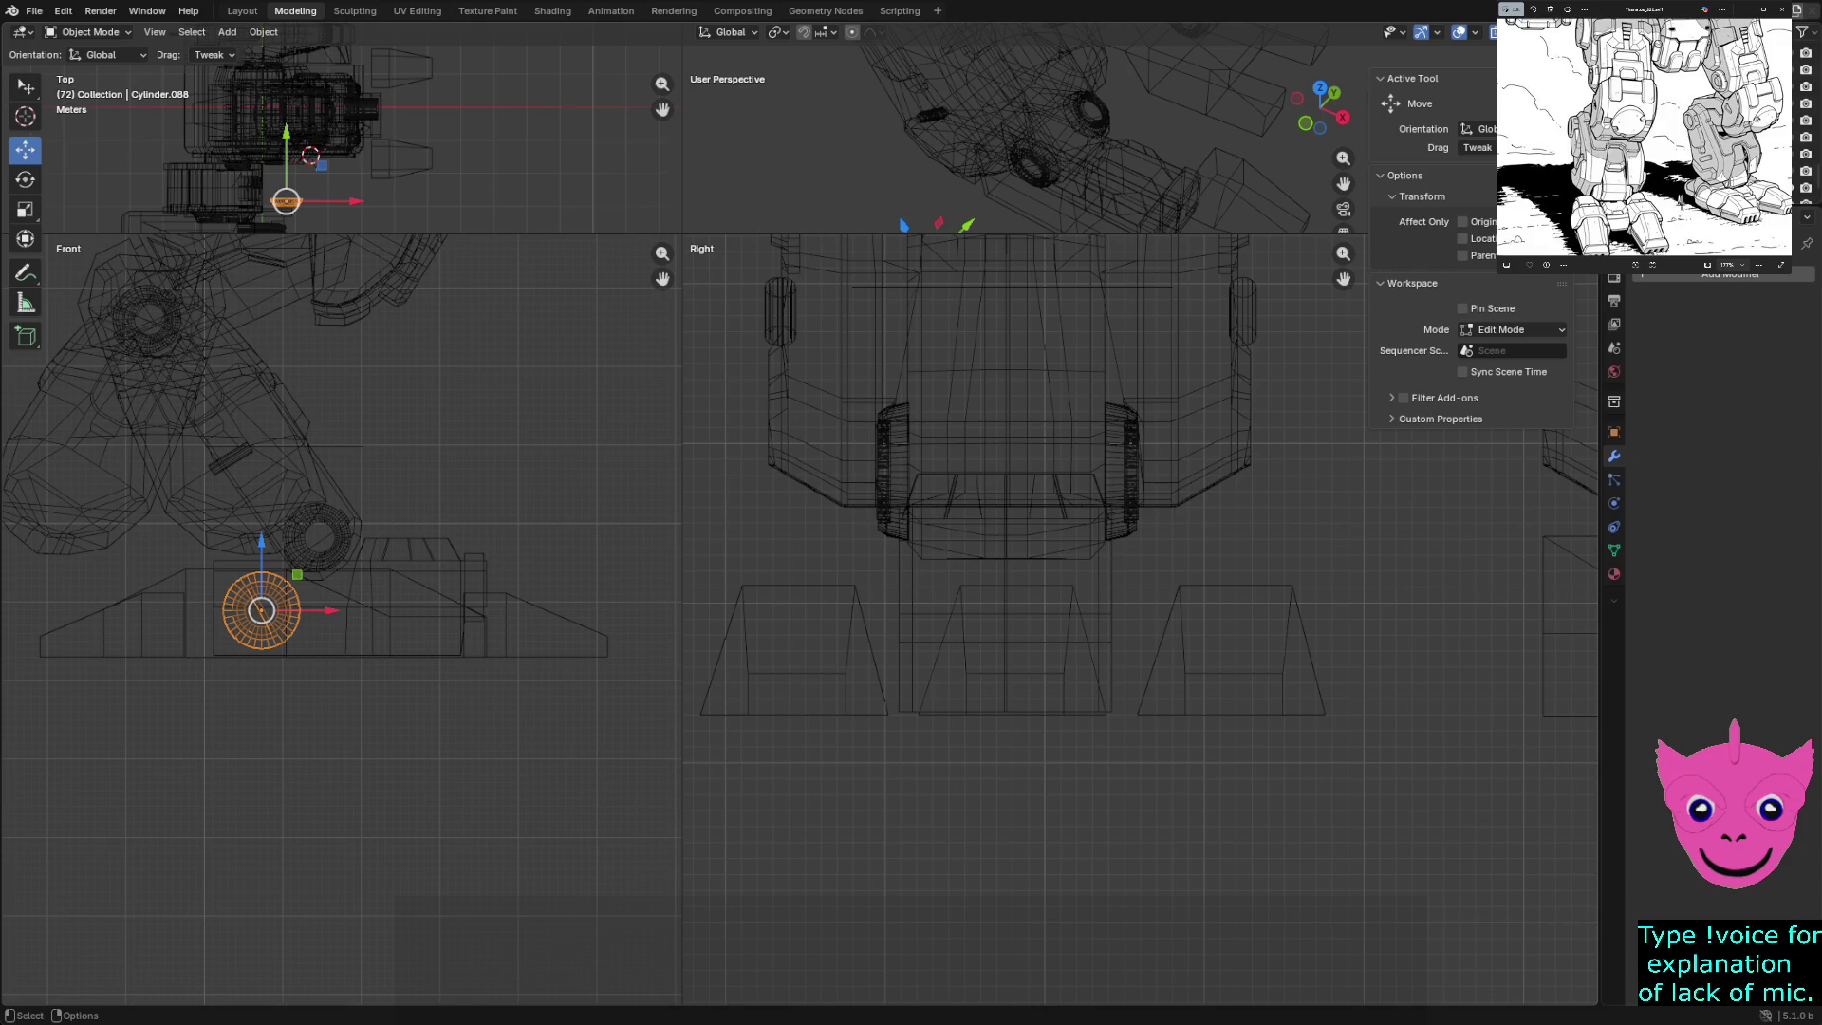
scroll(949, 569, "down", 2)
middle_click_drag(854, 569, 981, 612, "shift")
scroll(1155, 620, "up", 2)
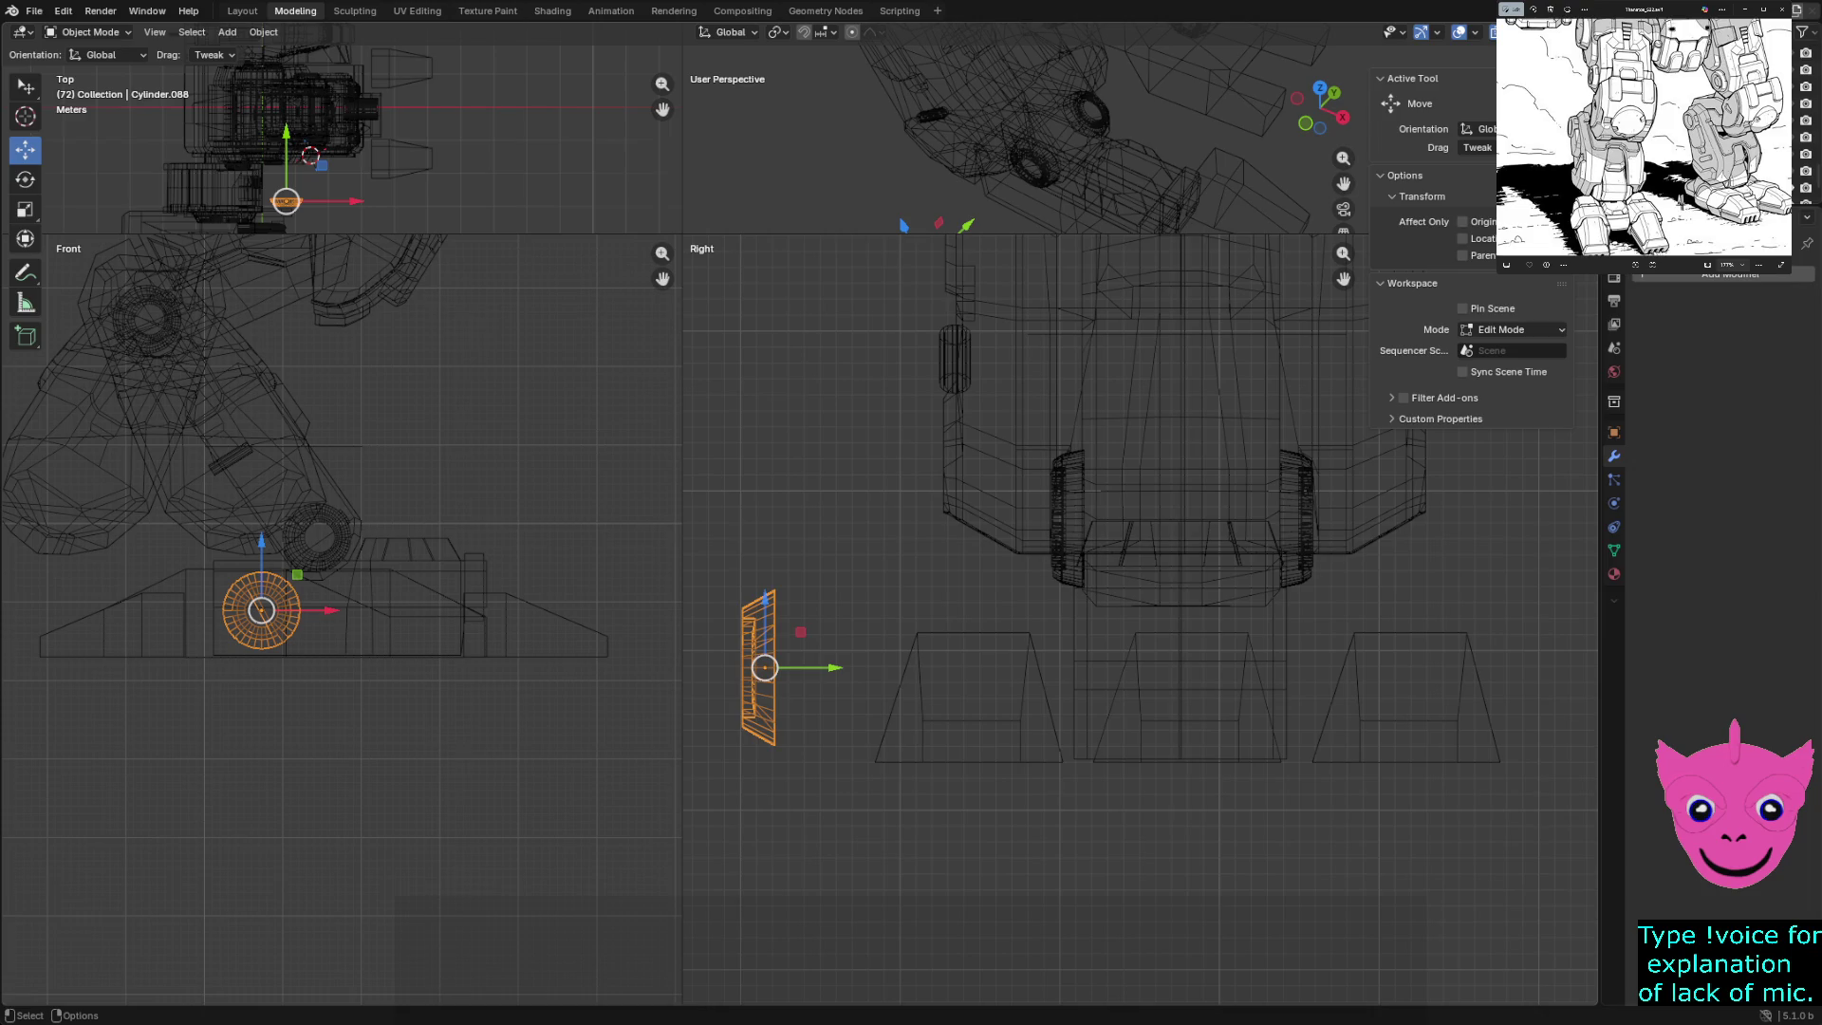
key("ctrl+z")
key("ctrl+shift+z")
- In Edit Mode, select the vertices of the cylinder's right-side face
key("Tab")
left_click_drag(774, 566, 823, 814)
scroll(823, 814, "up", 1)
scroll(1093, 616, "down", 1)
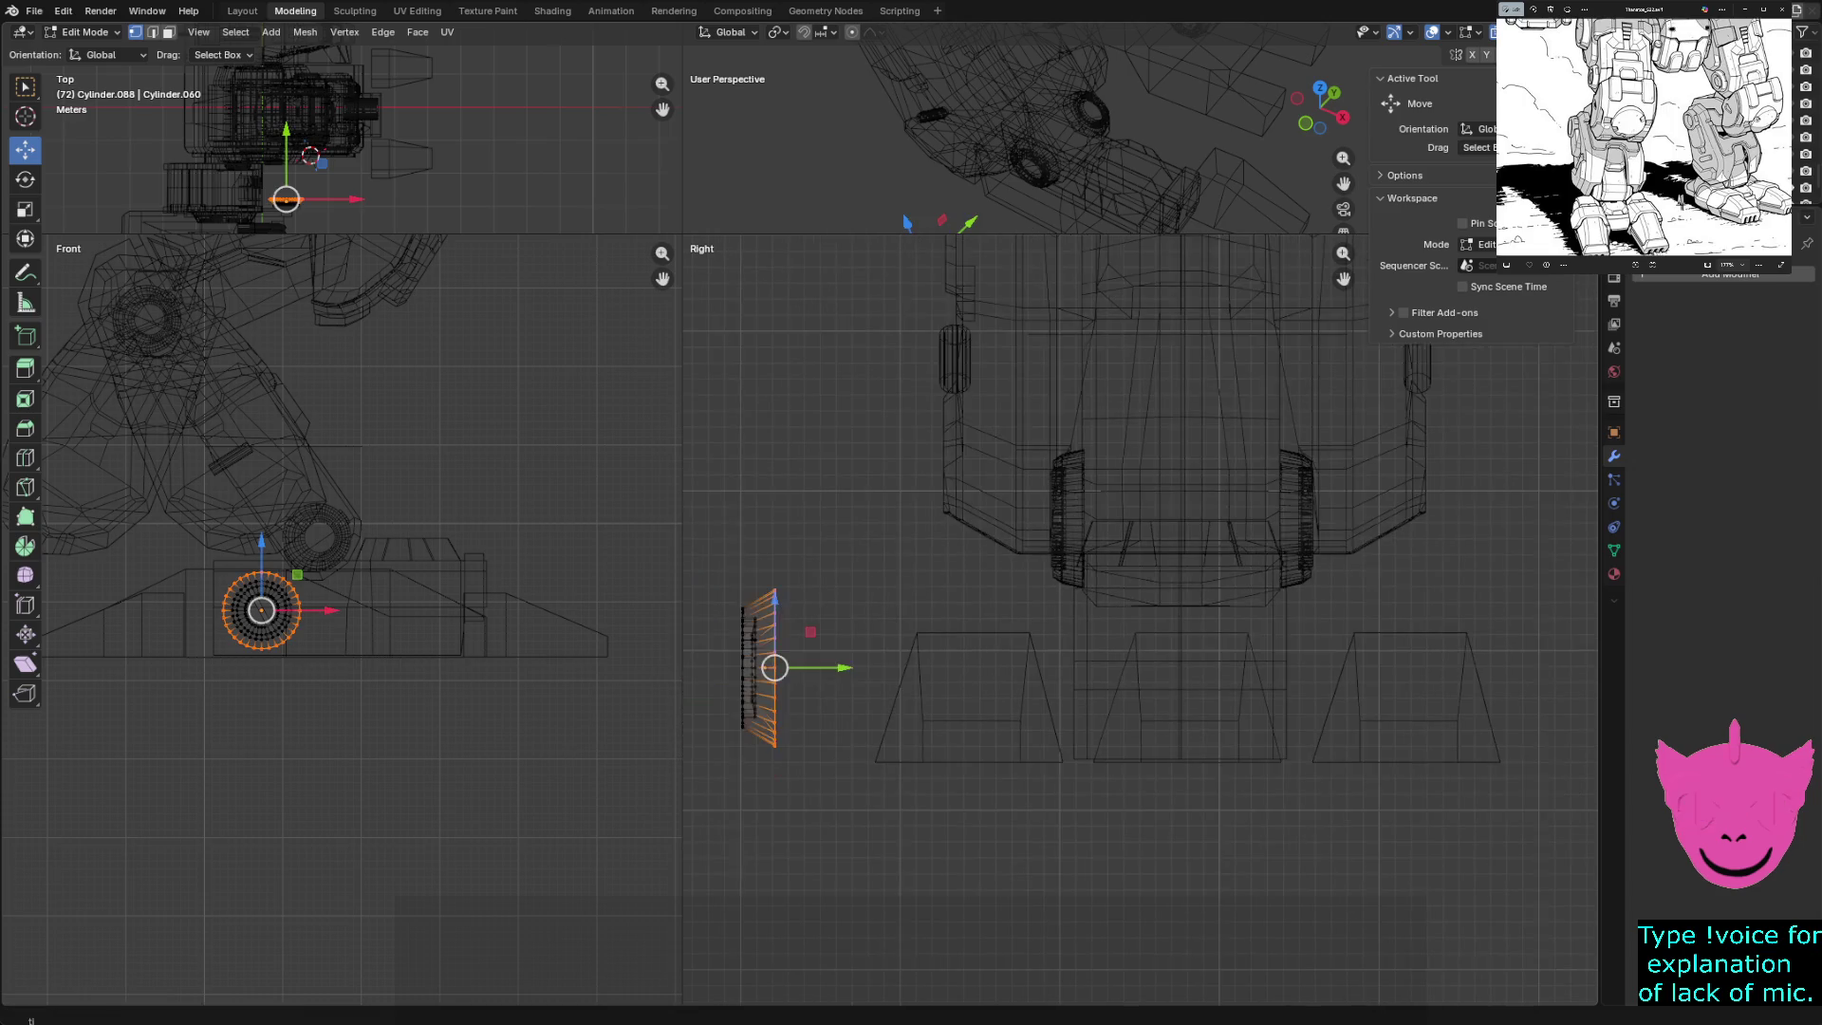
key("alt+a")
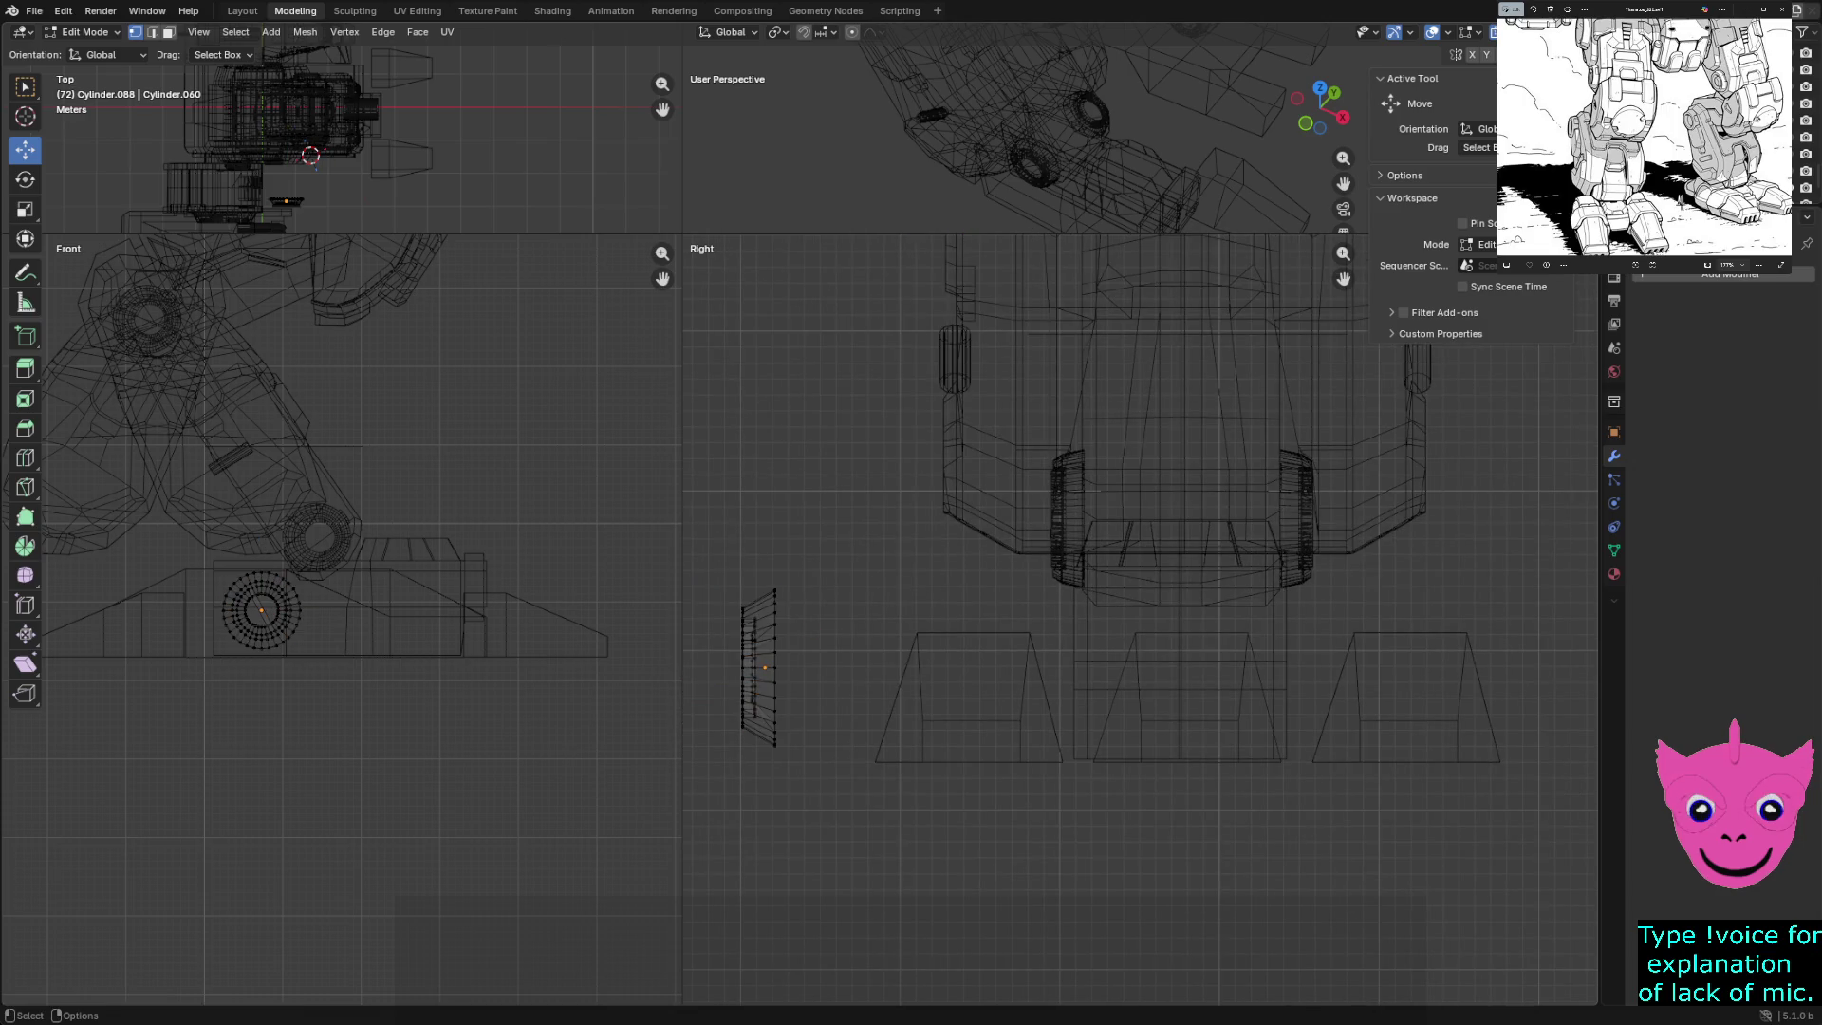
key("ctrl+r")
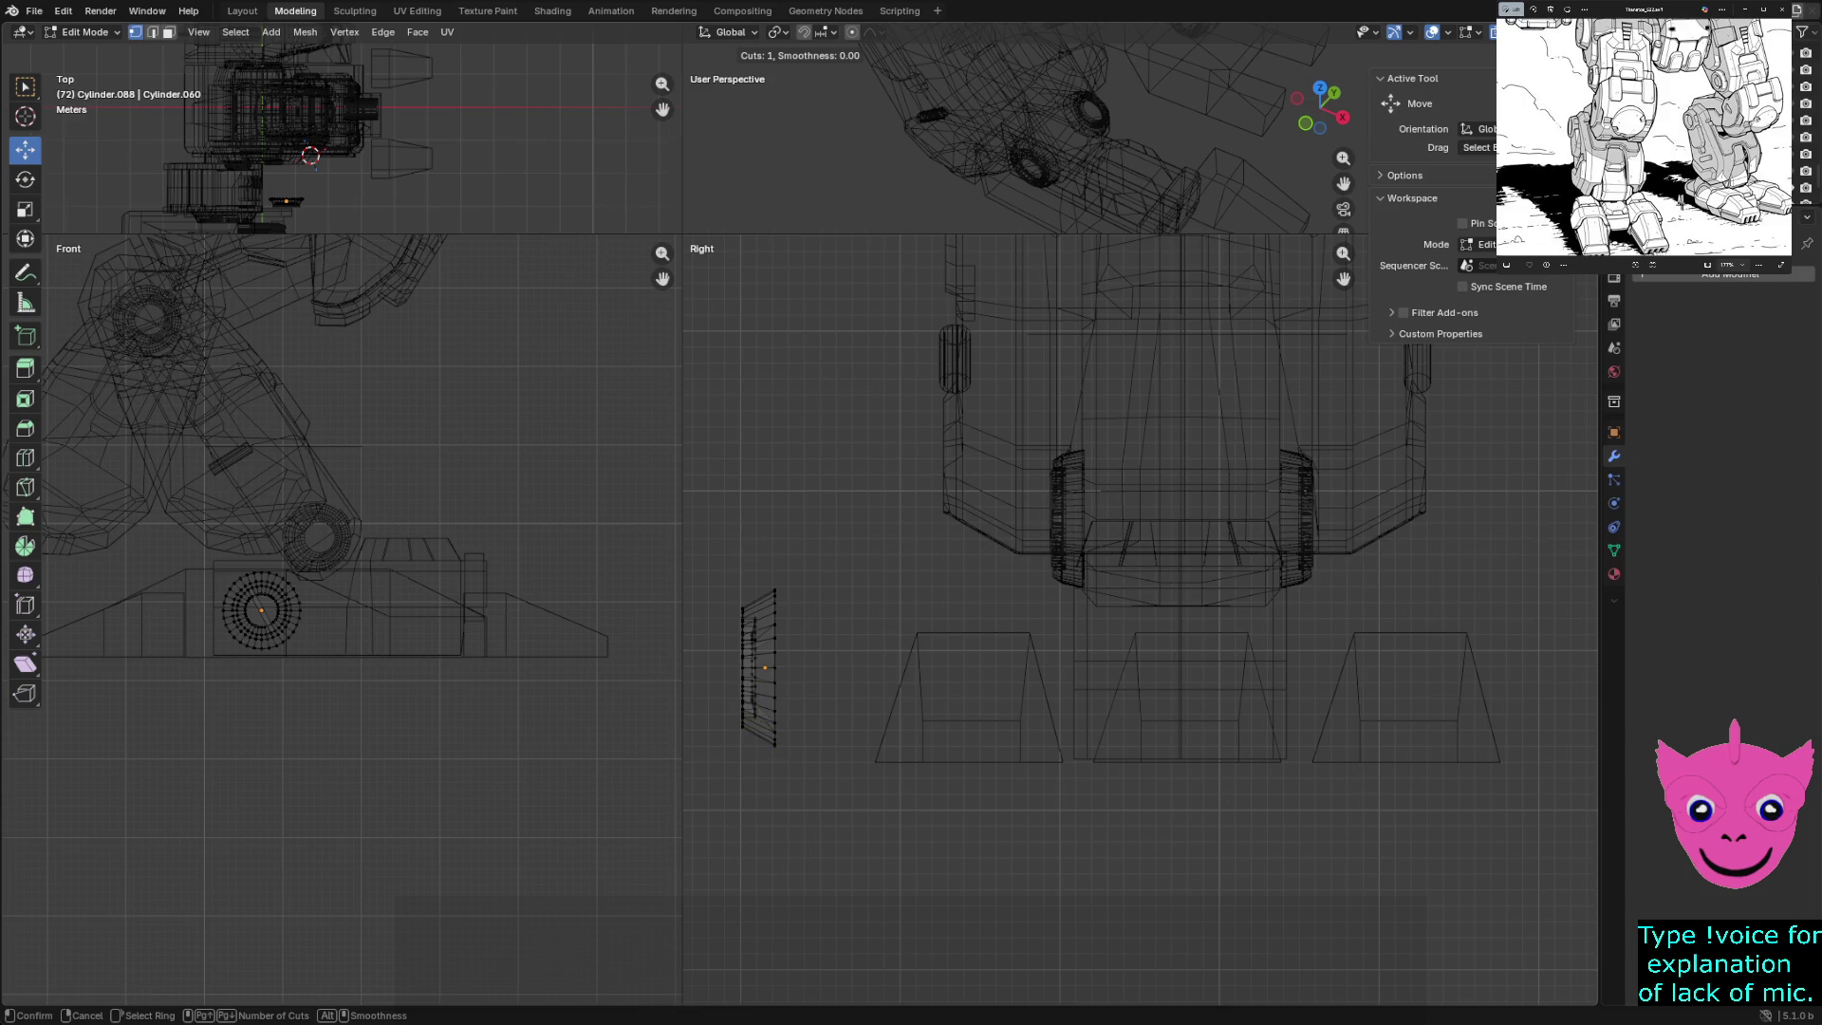
key("Escape")
left_click_drag(763, 555, 823, 774)
key("Tab")
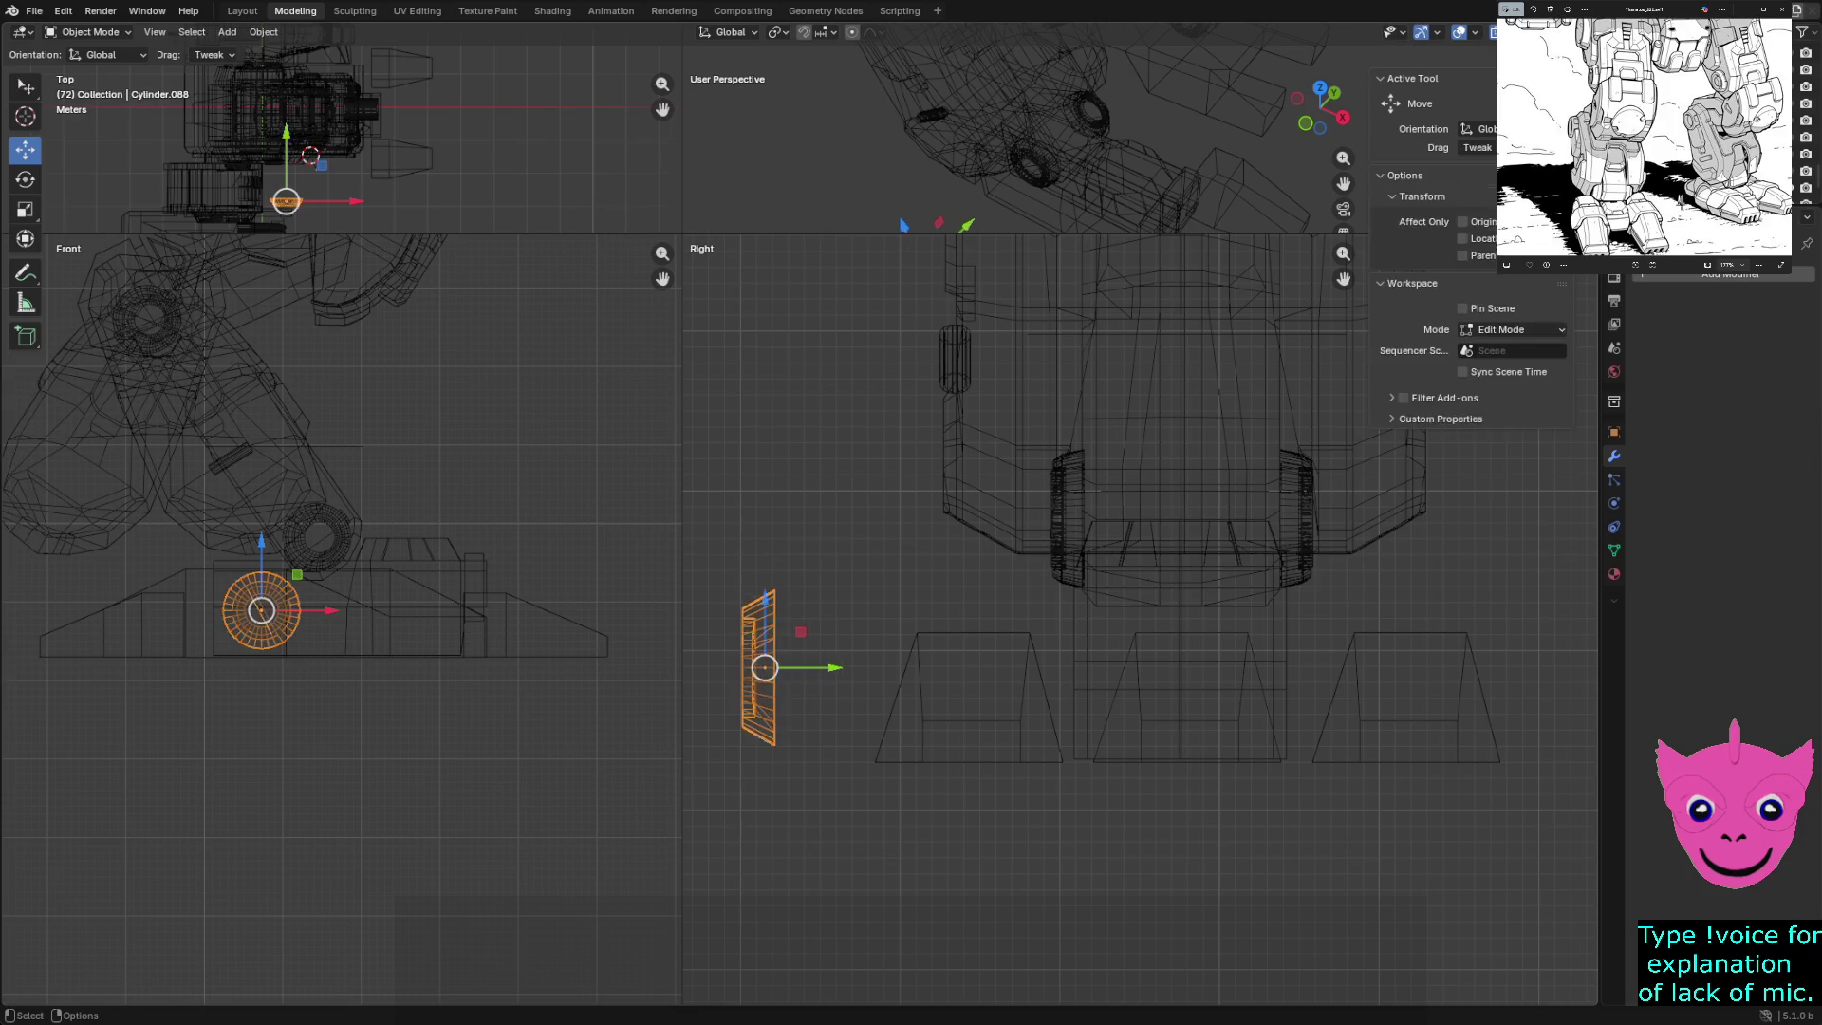
key("Tab")
- Extrude the side face outward and slide the extruded ring along Y
key("g")
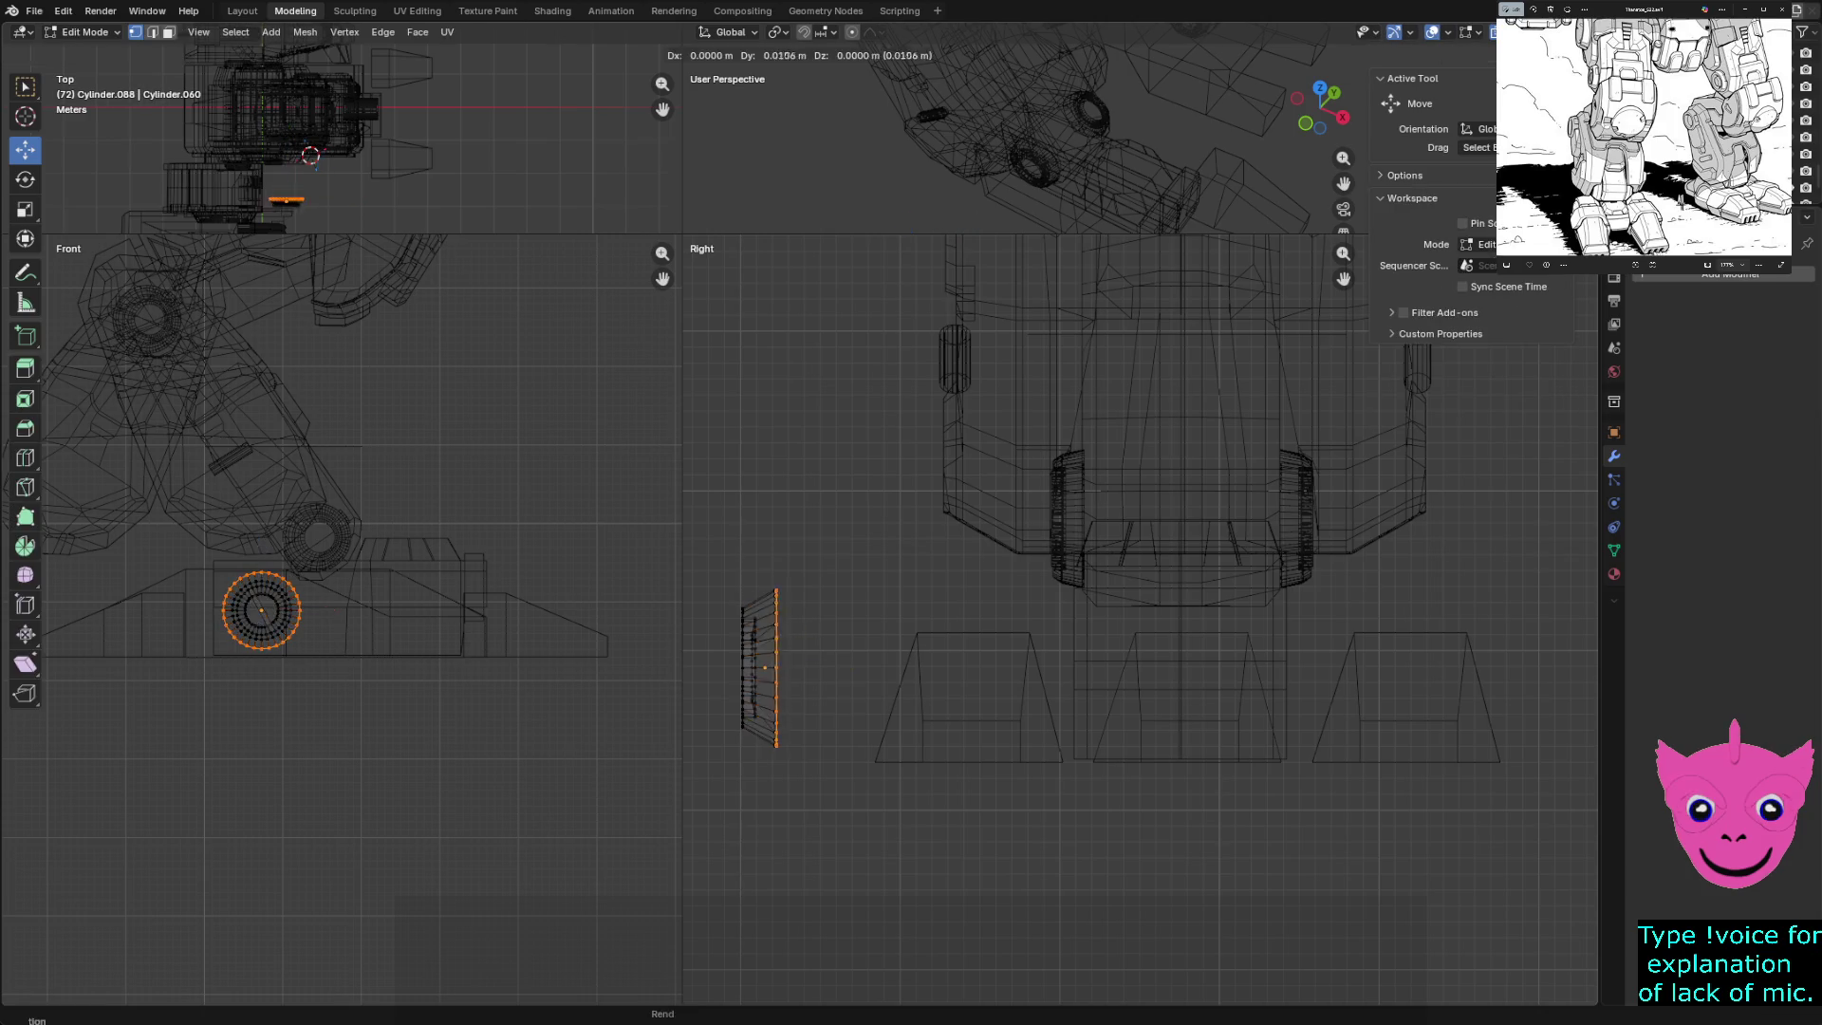
key("Return")
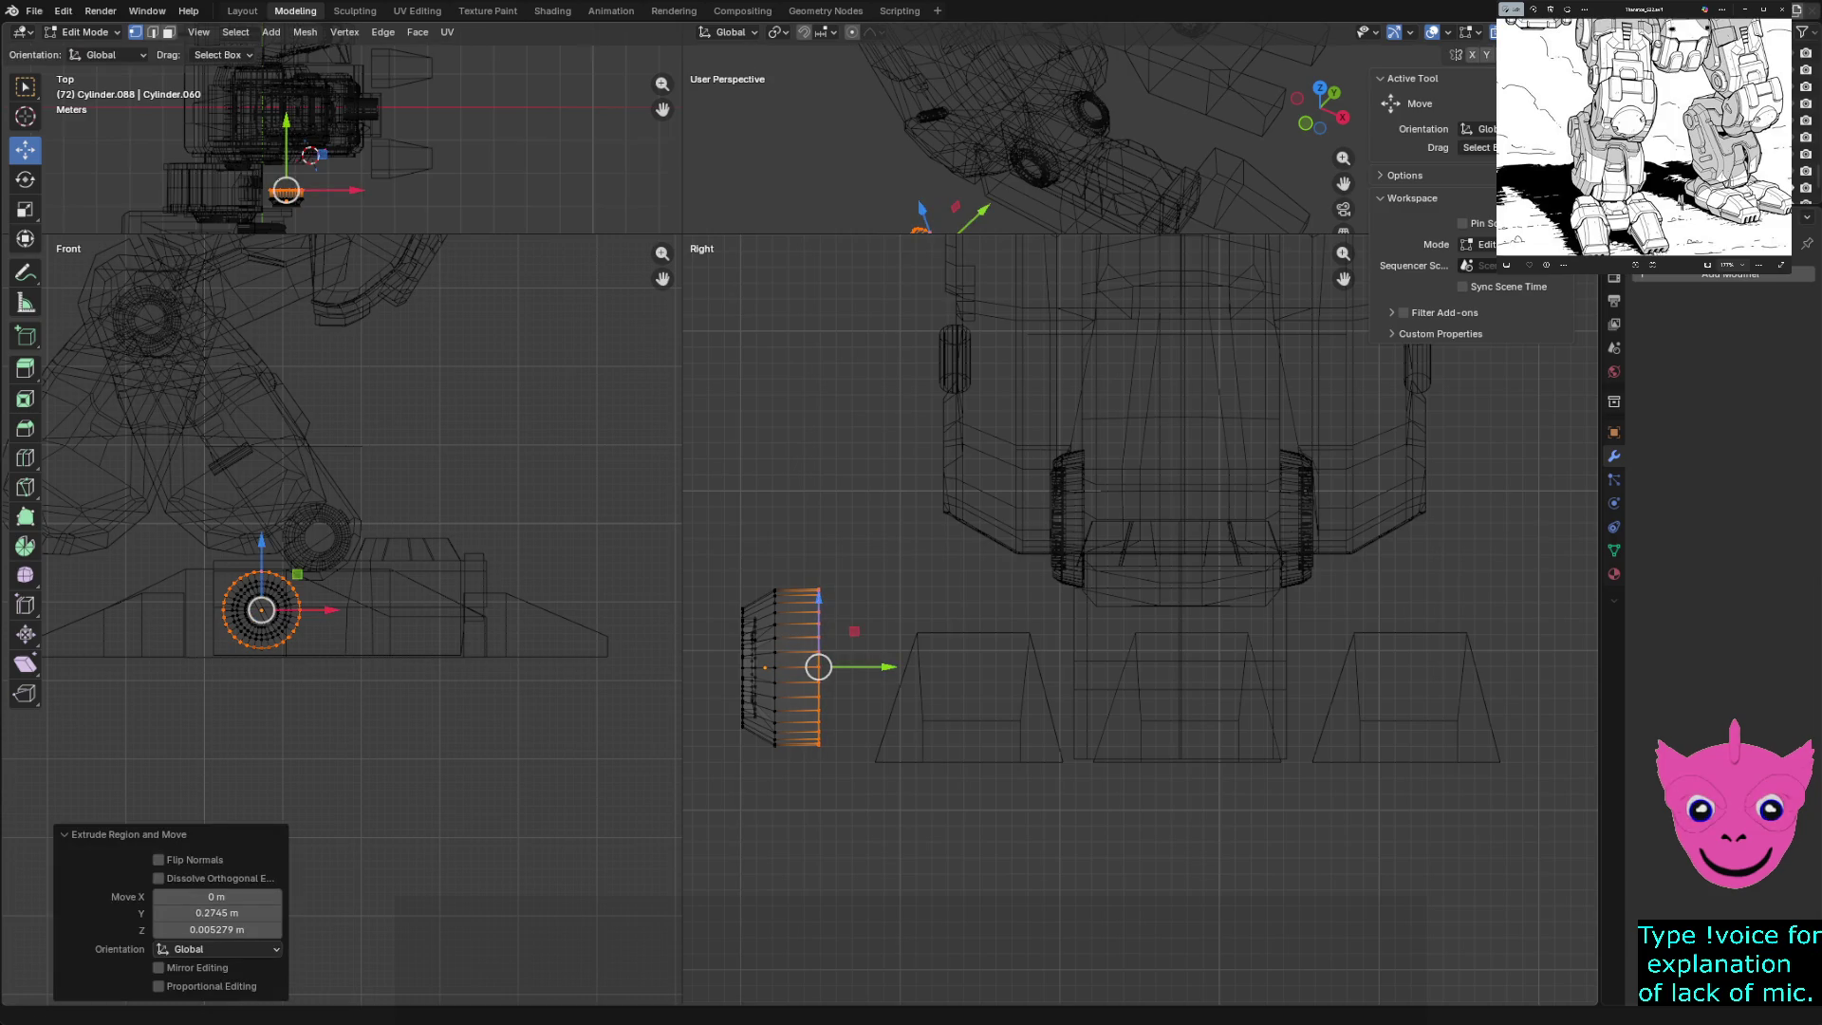
key("g")
key("y")
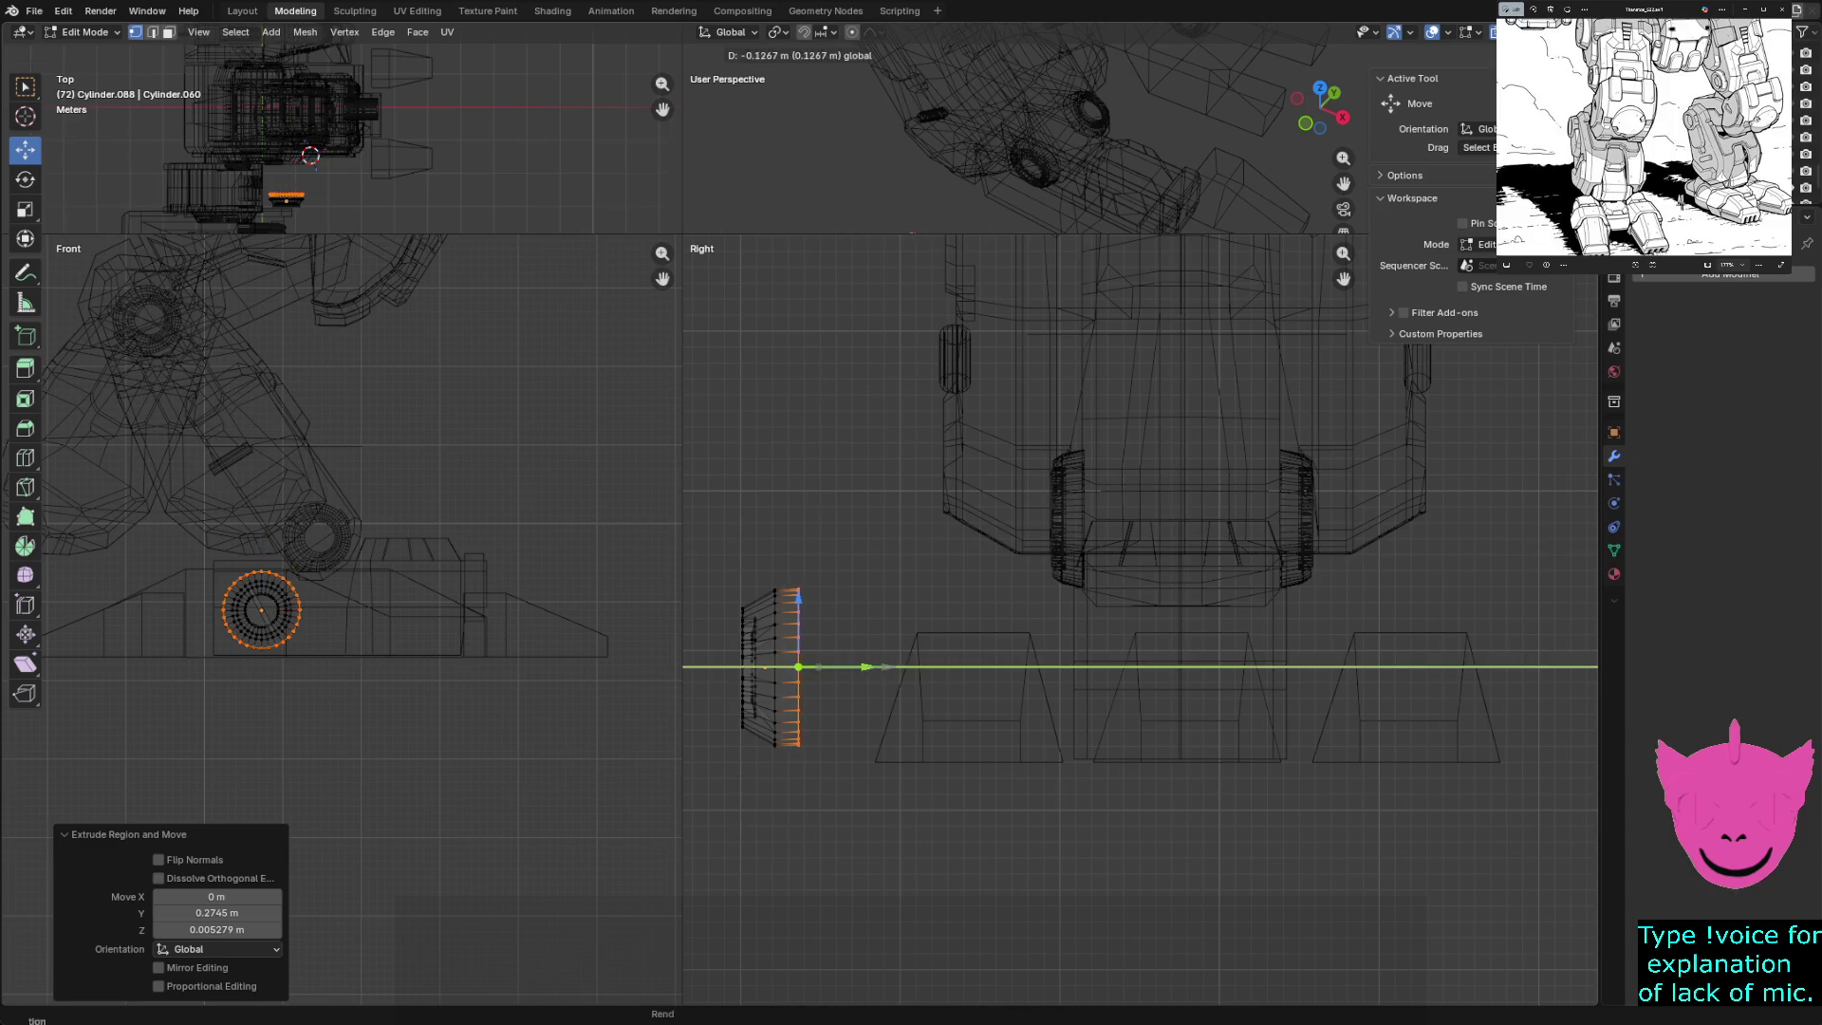
key("Return")
key("Tab")
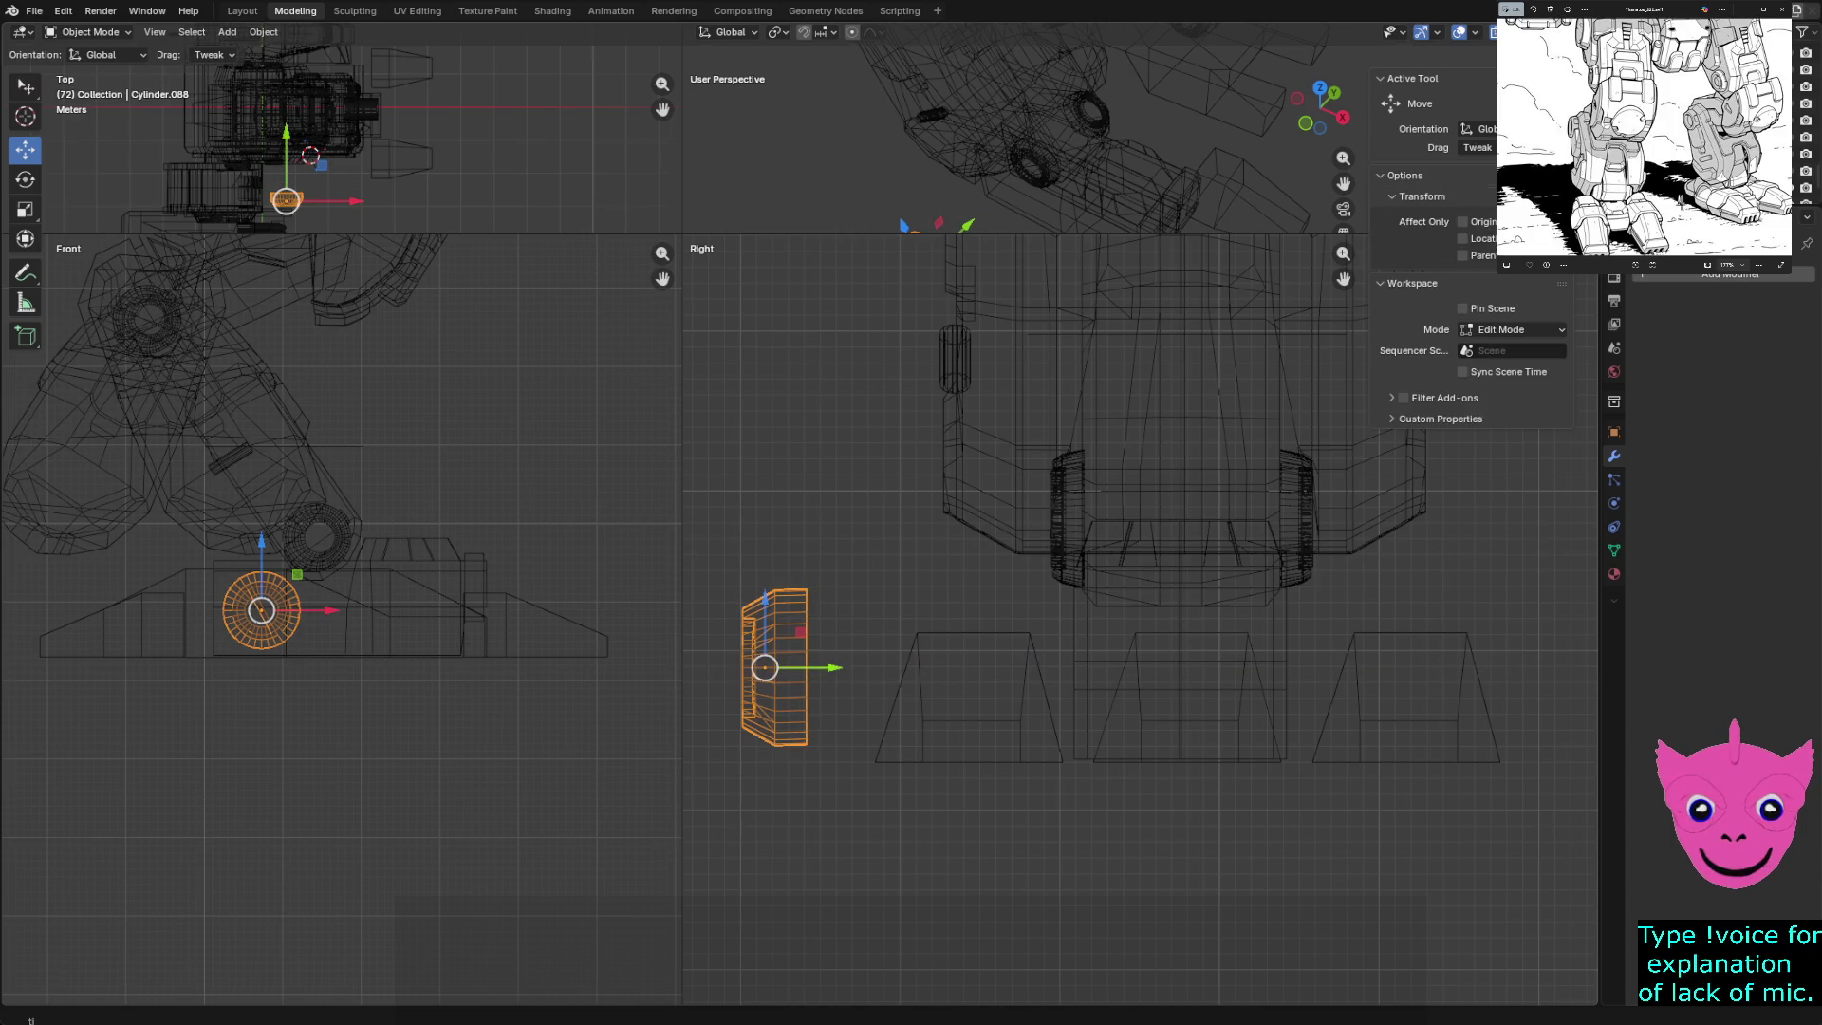
- Move the whole cylinder to Y 1.6734 m and paste a duplicate of it
key("g")
key("y")
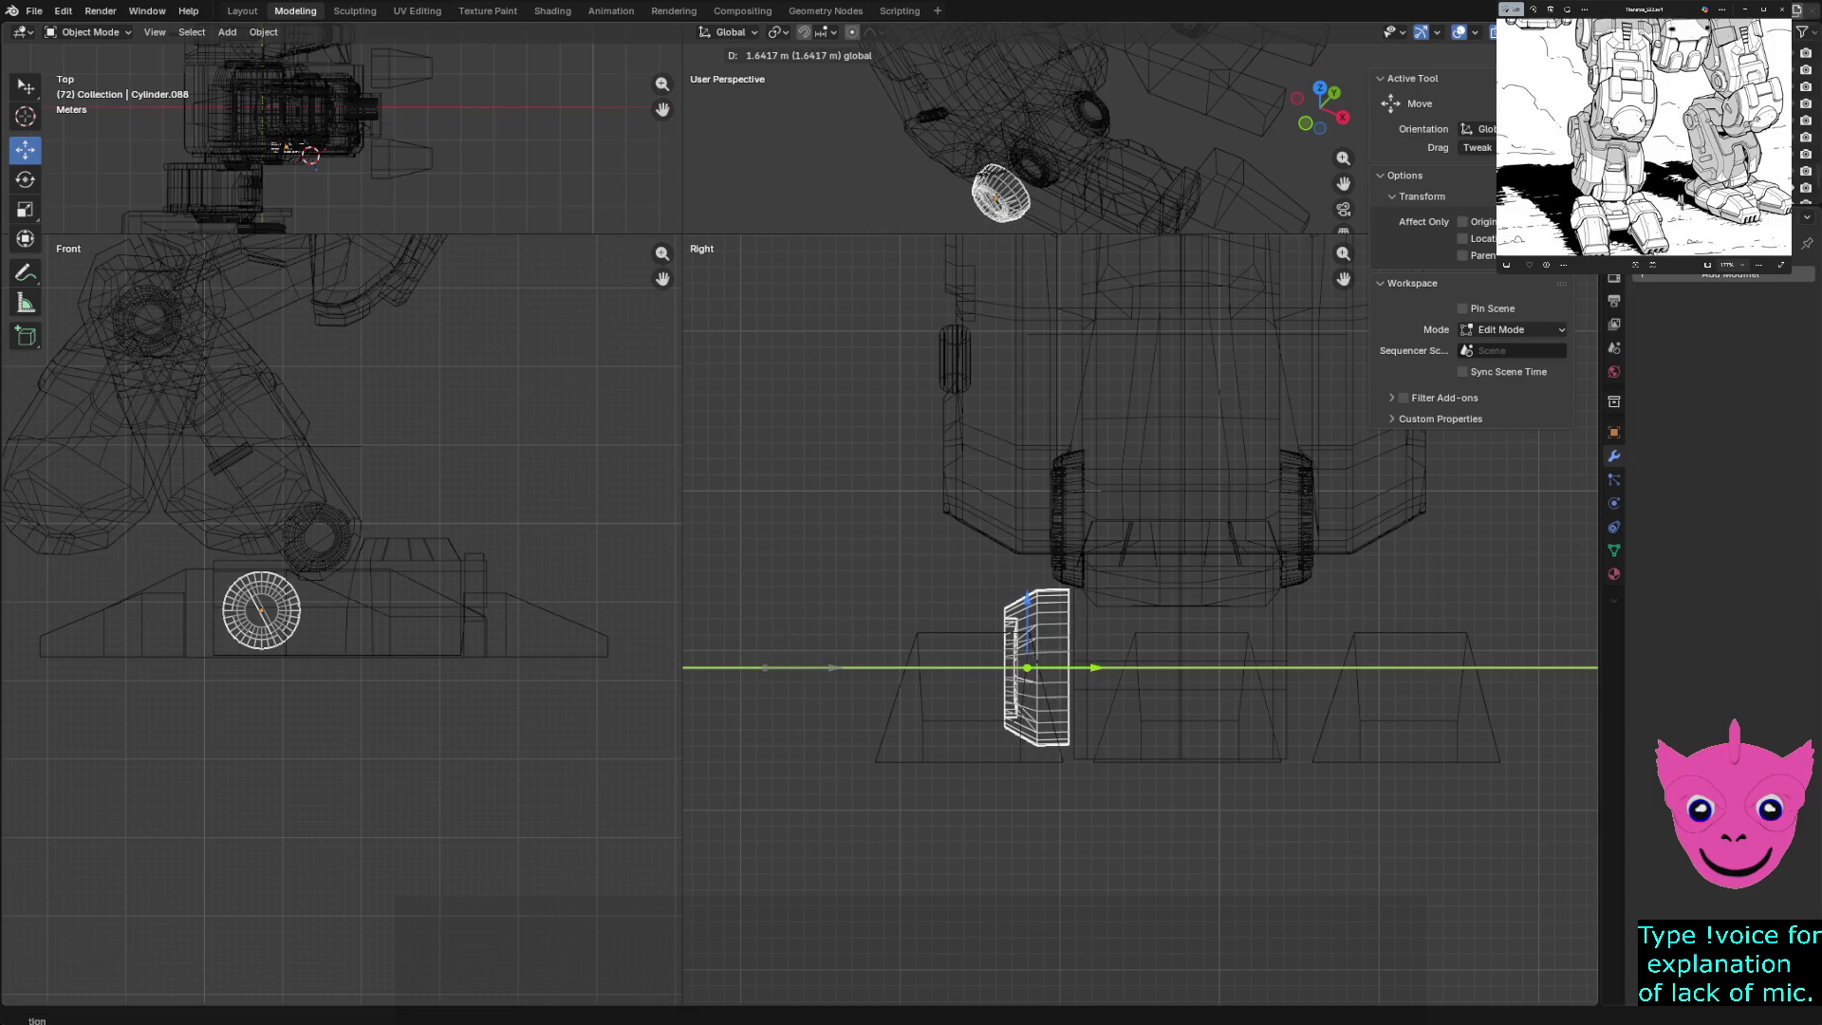
key("Return")
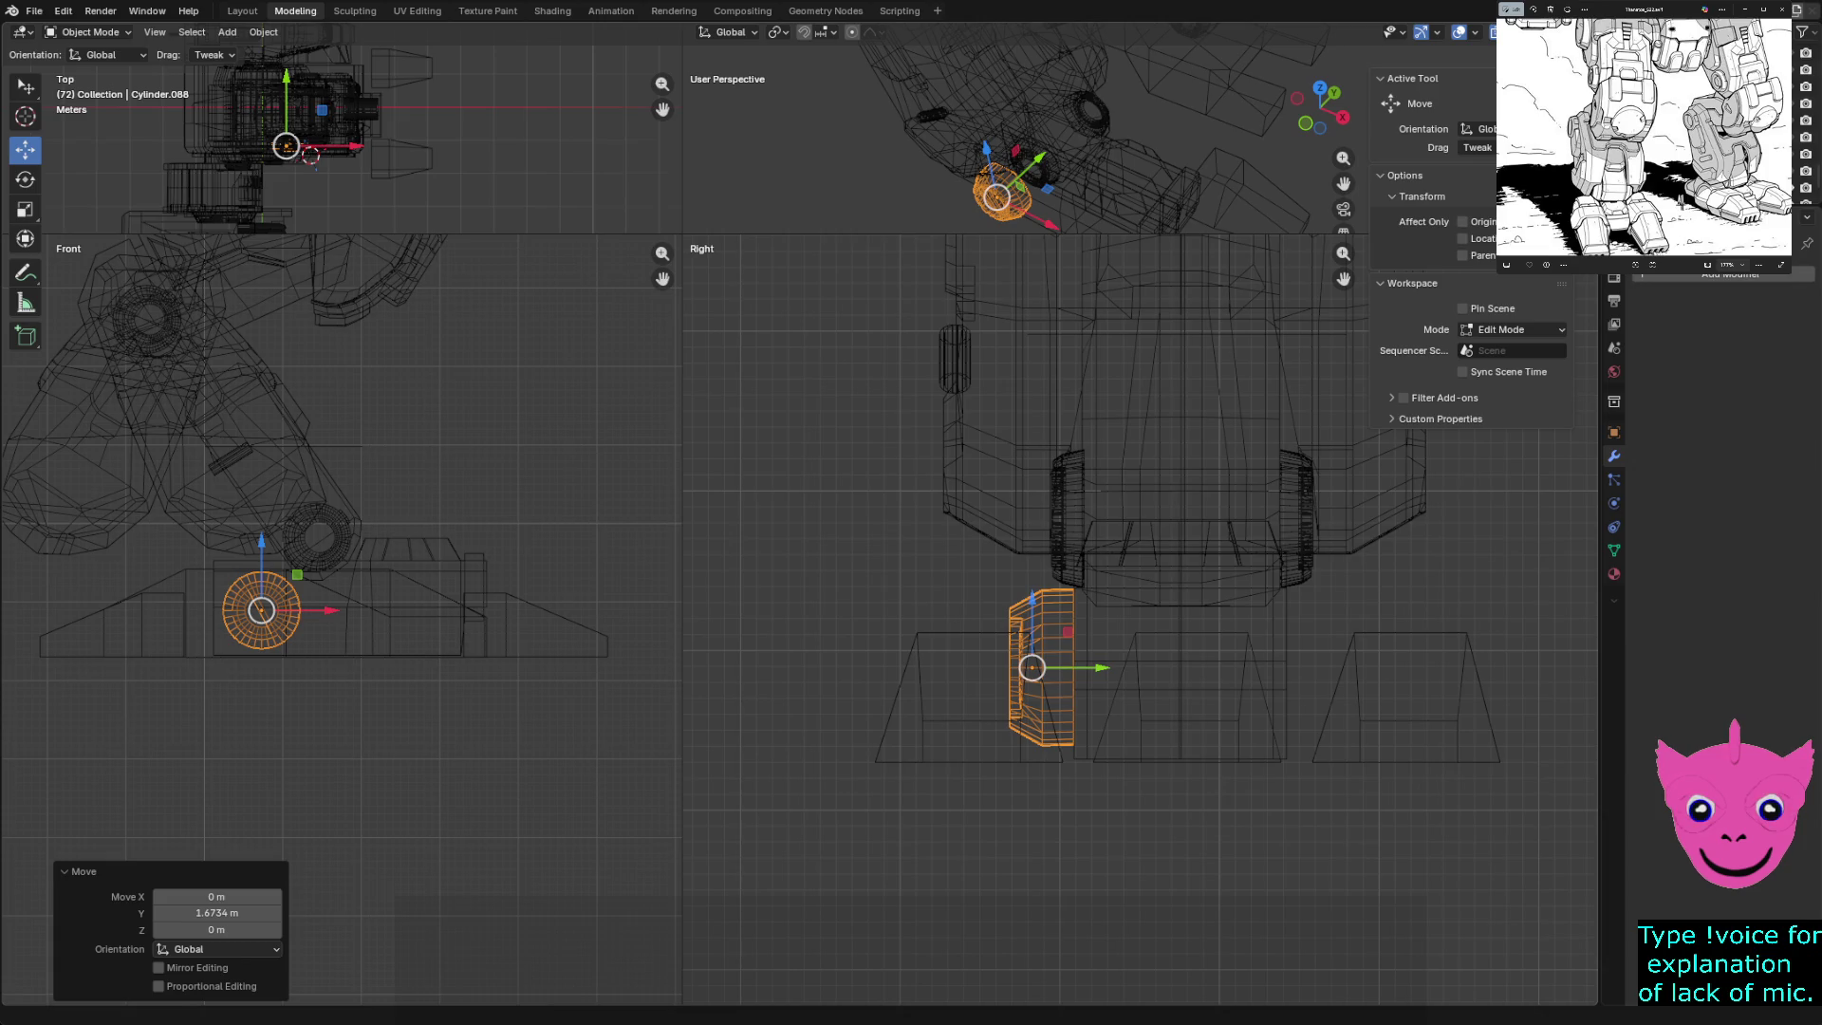
key("ctrl+c")
key("ctrl+v")
- Slide the pasted copy along Y, mirror it across global X, and save the file
left_click_drag(1031, 667, 1241, 667)
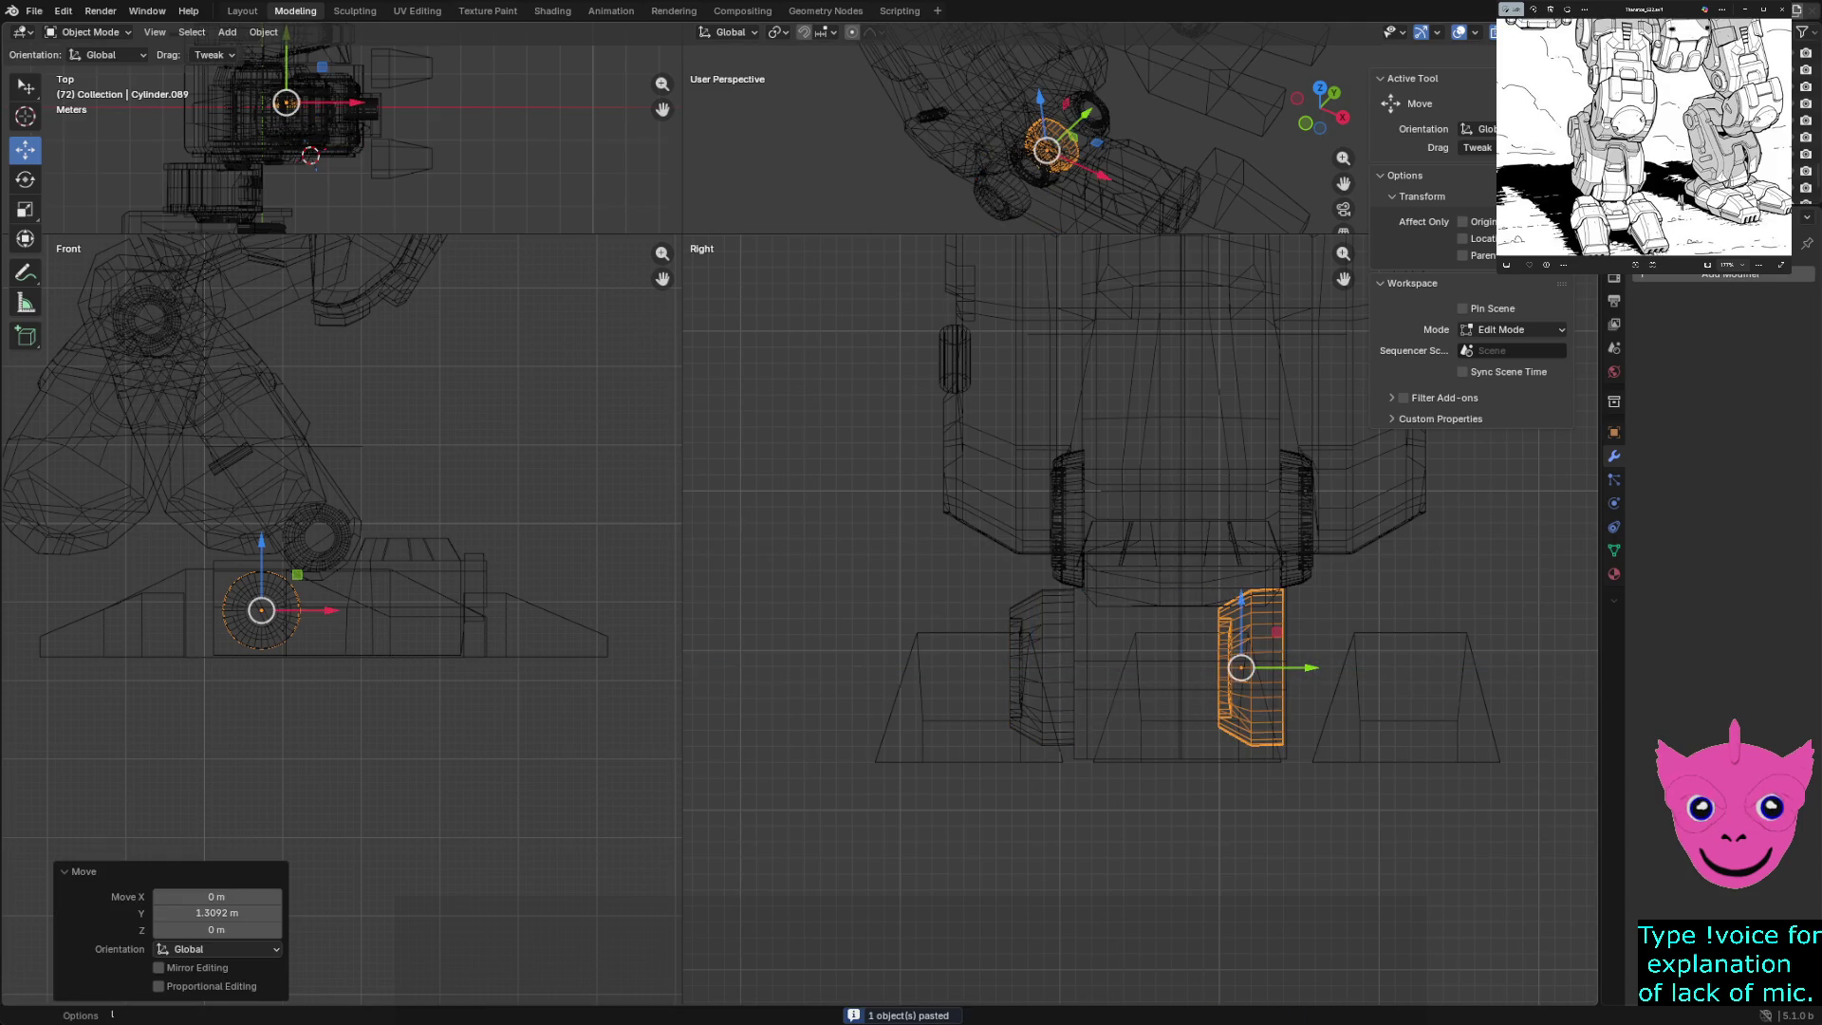
left_click(263, 31)
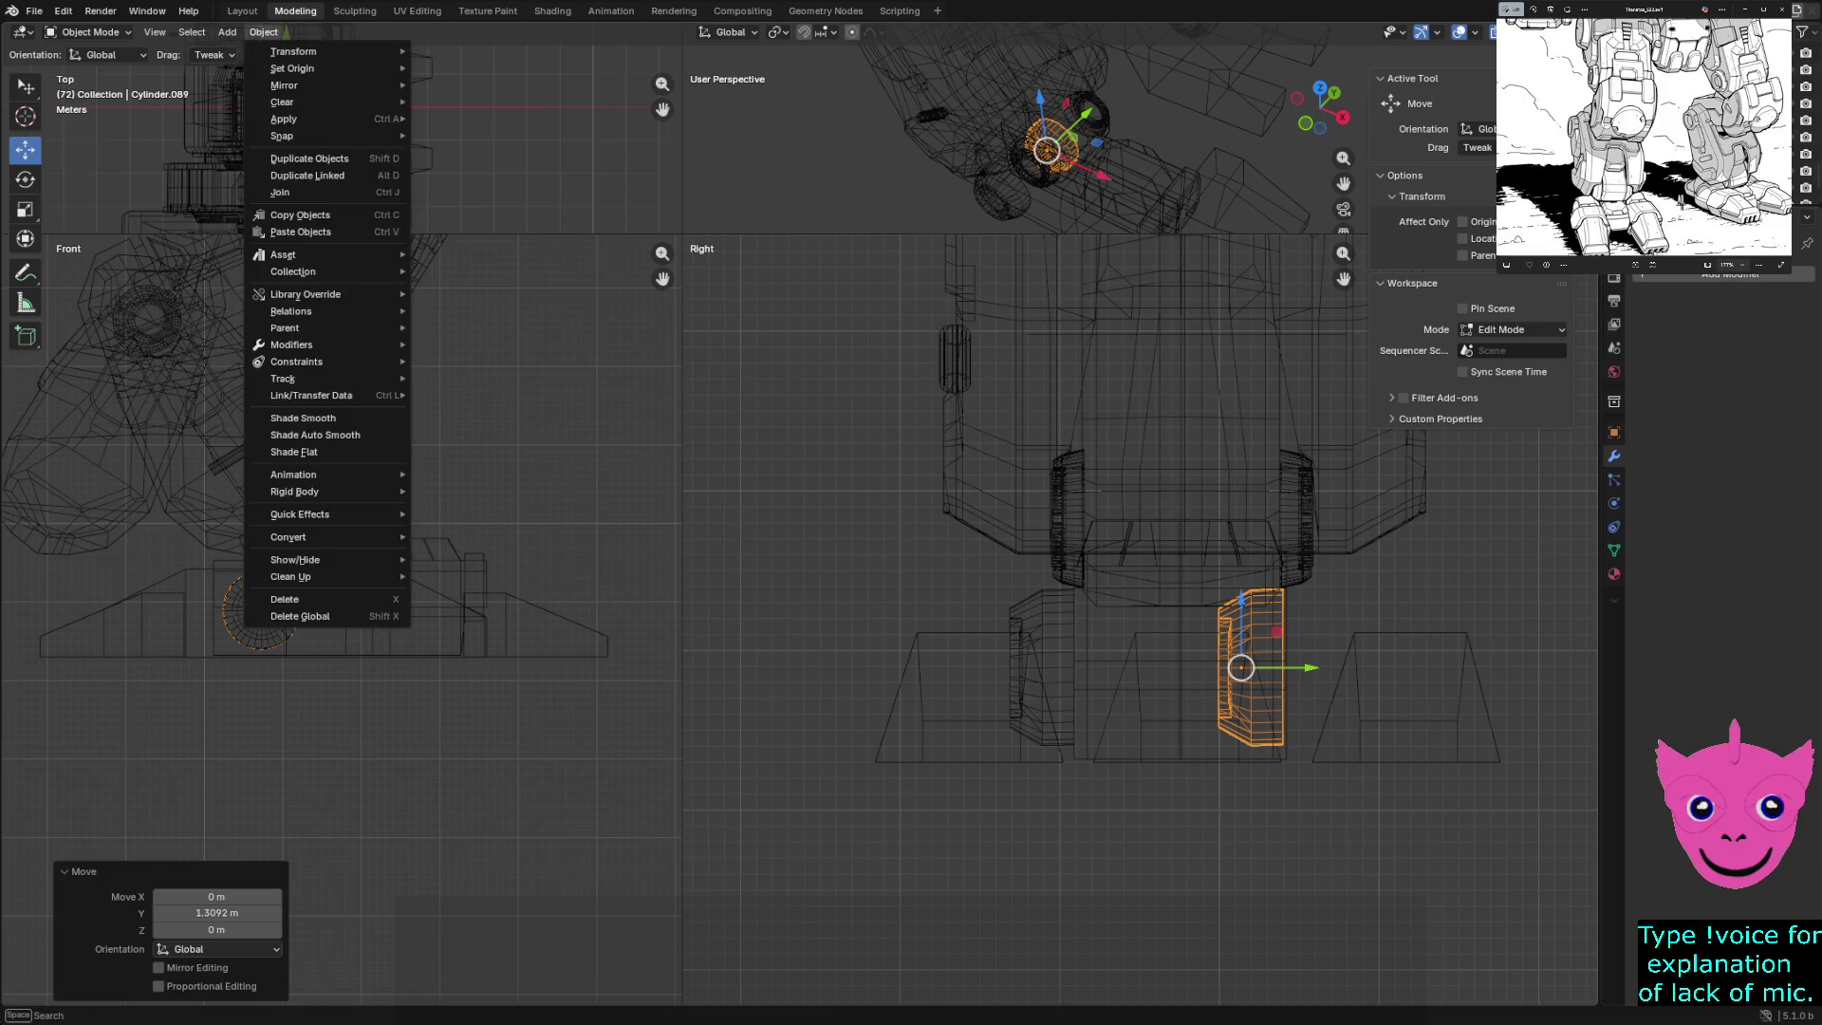
mouse_move(285, 85)
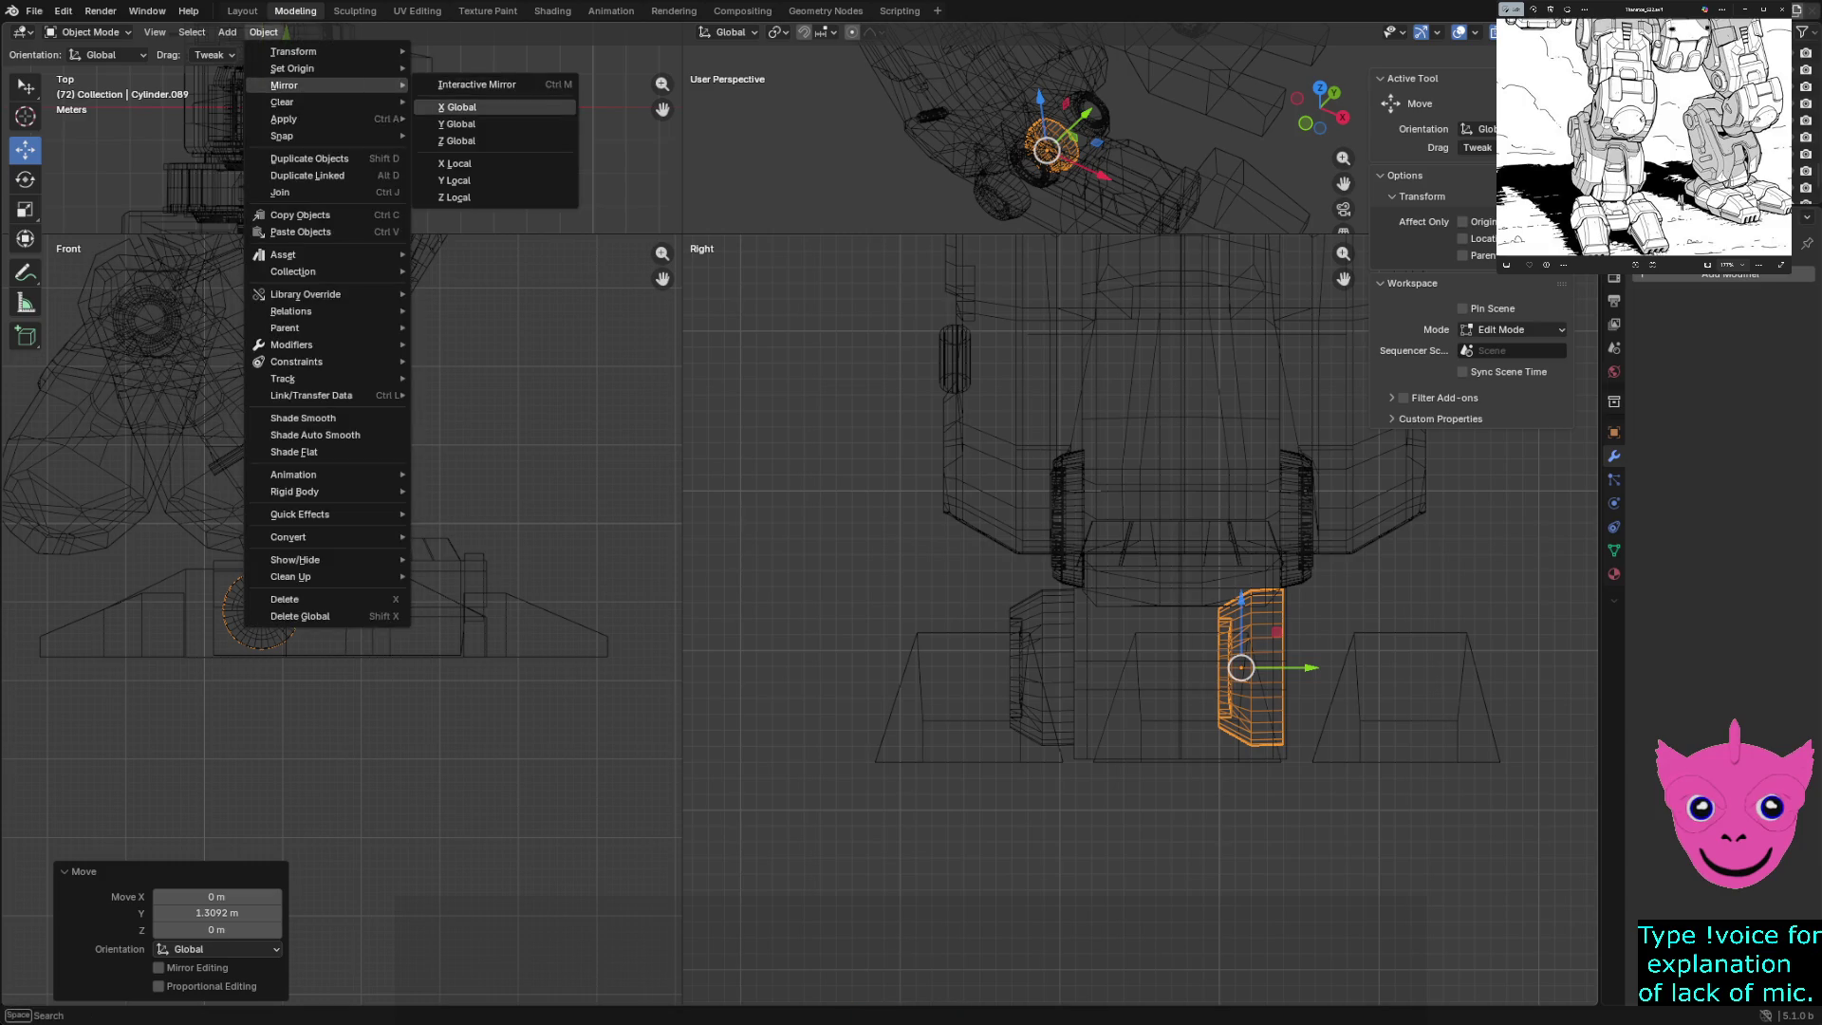
left_click(457, 107)
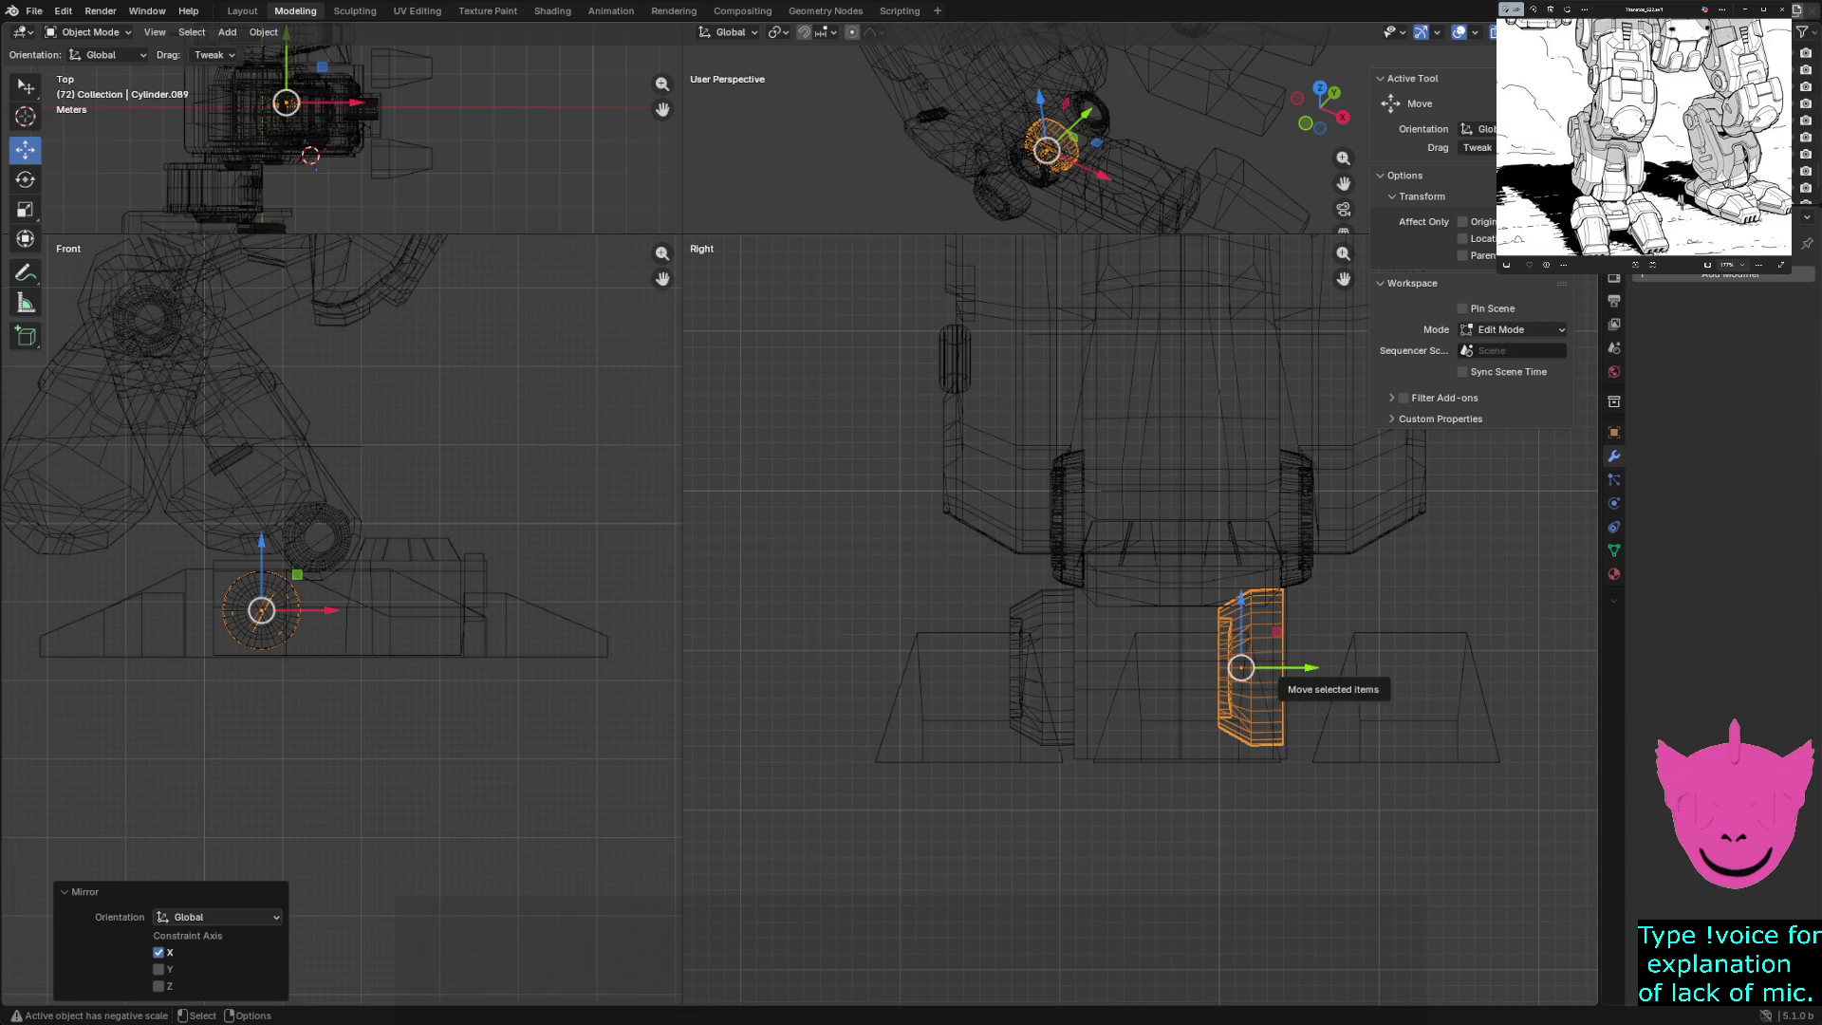
key("ctrl+s")
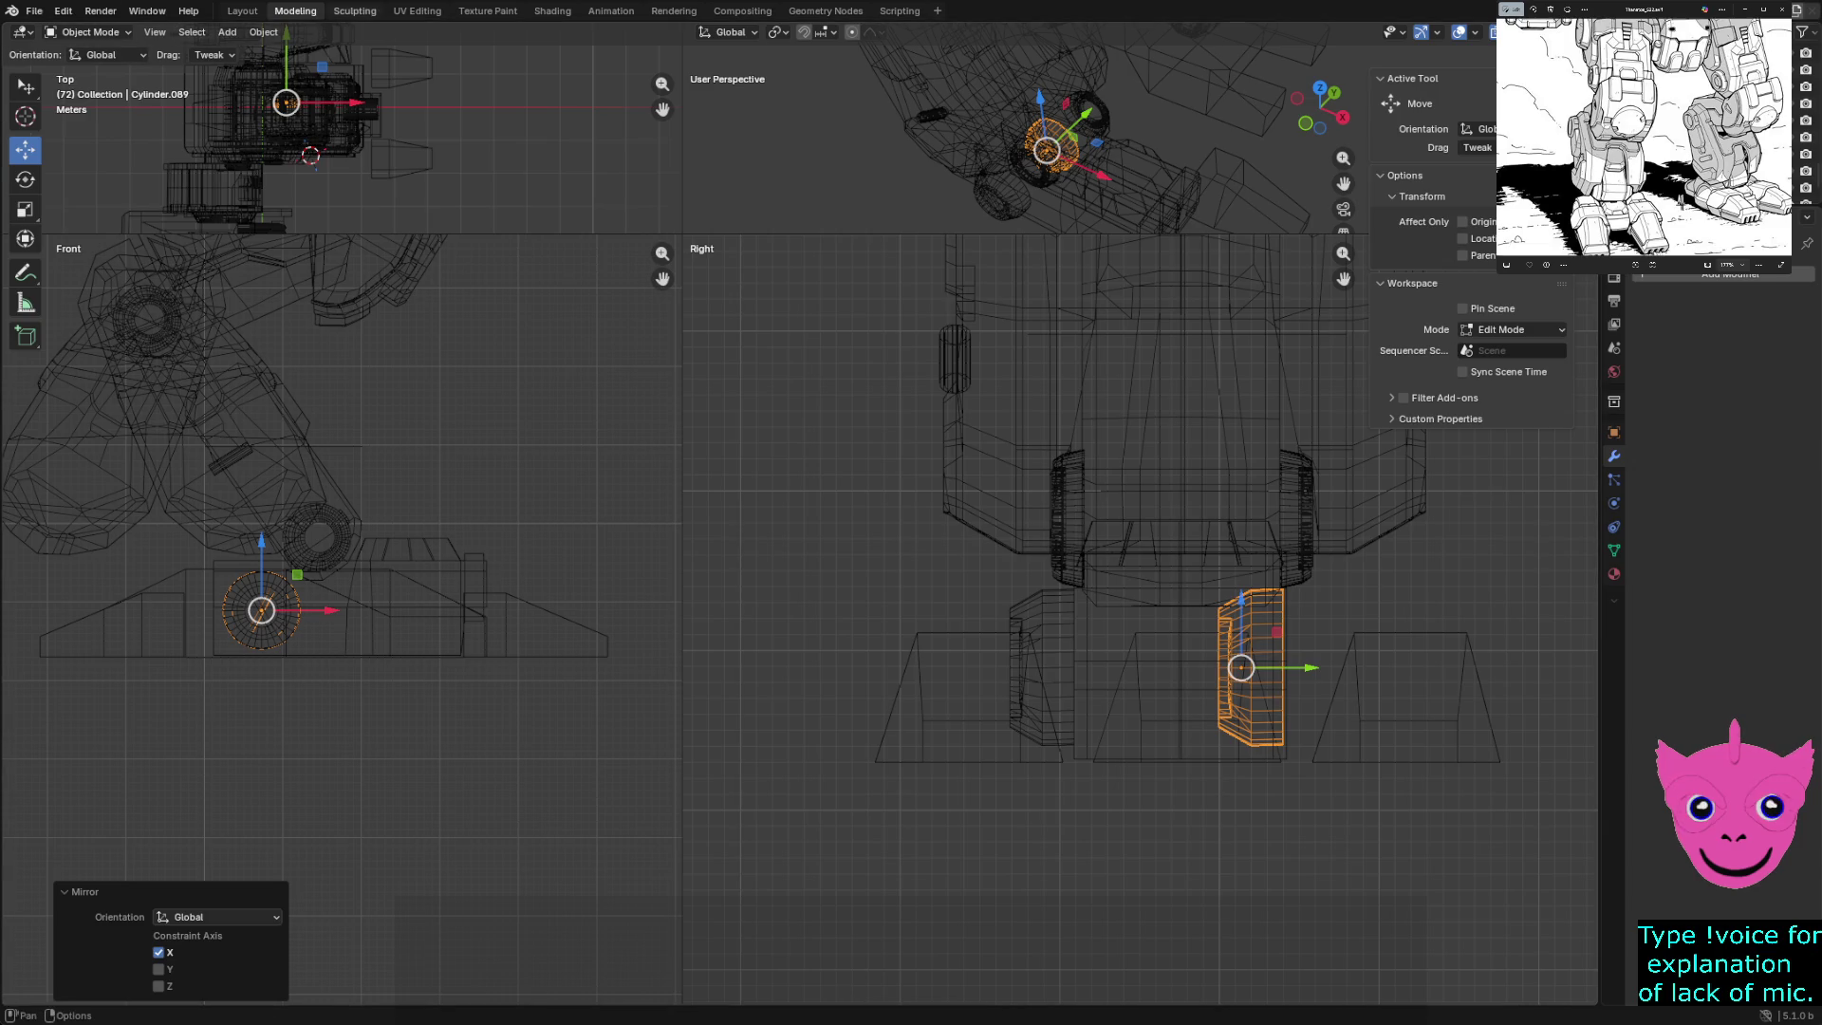
- Mirror the copy across global Y, move it into place along Y, then clear the selection
left_click(263, 31)
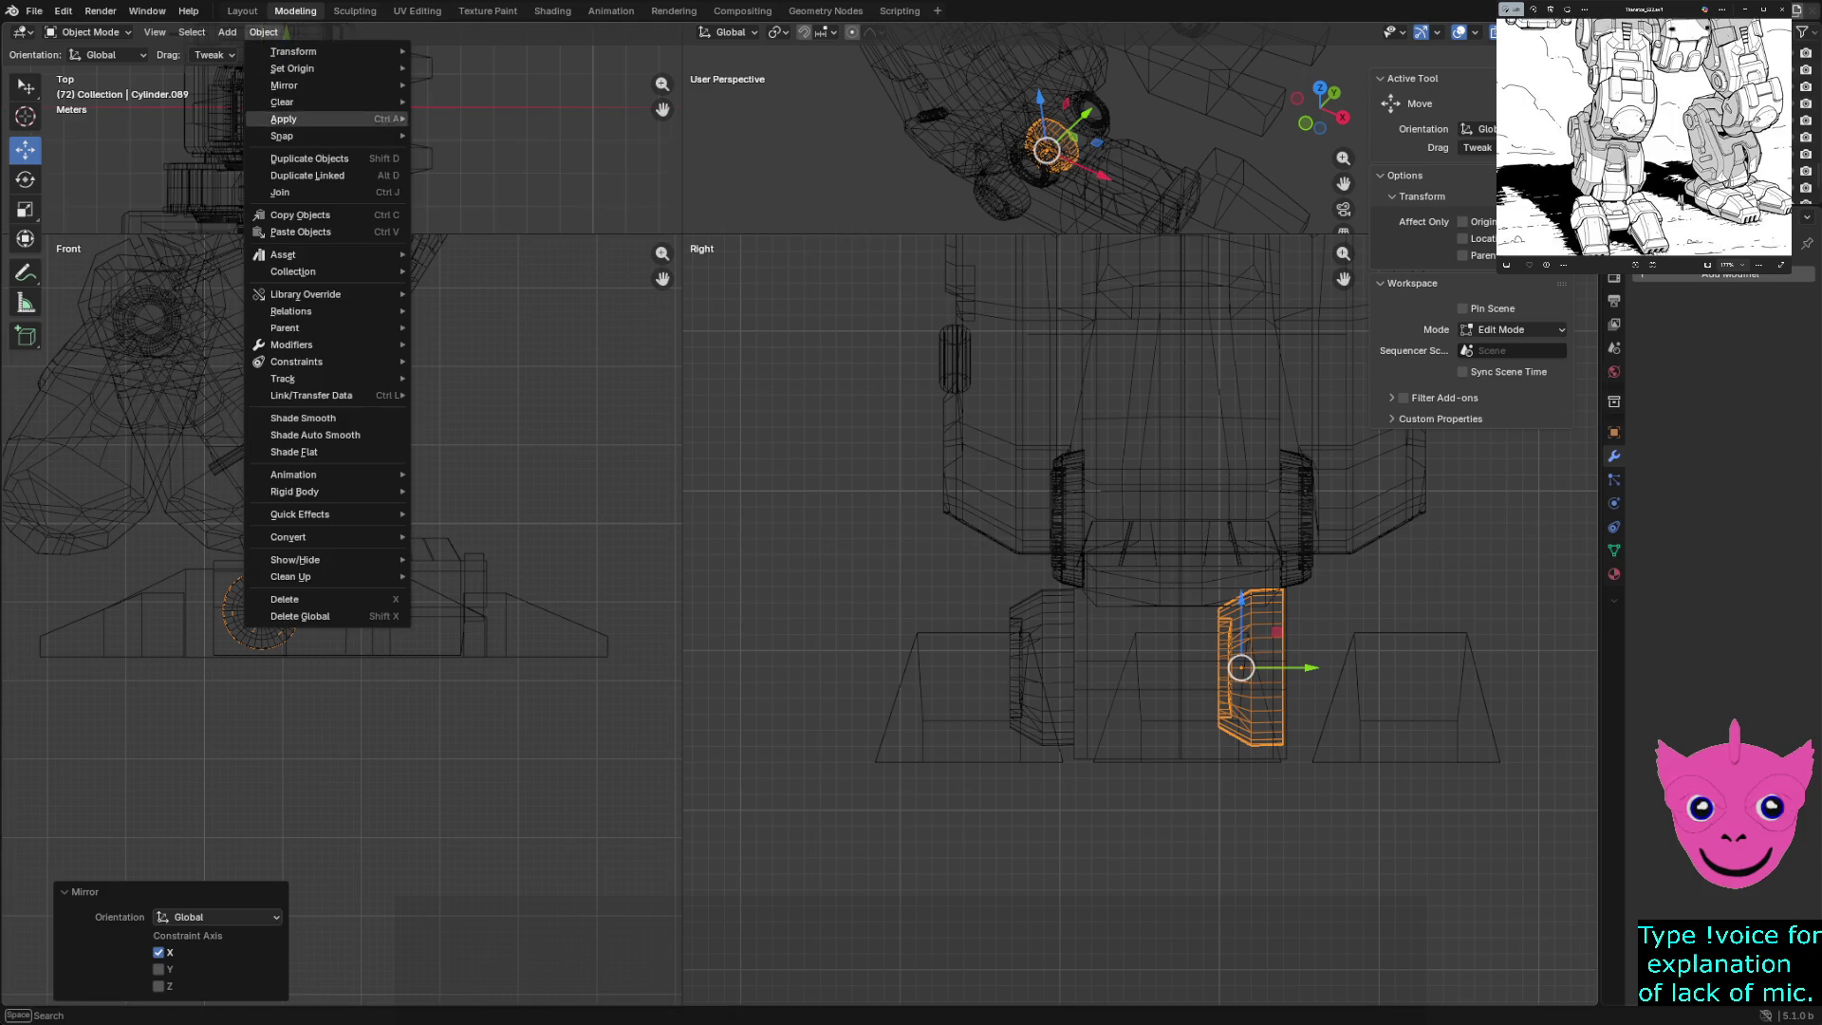
mouse_move(285, 84)
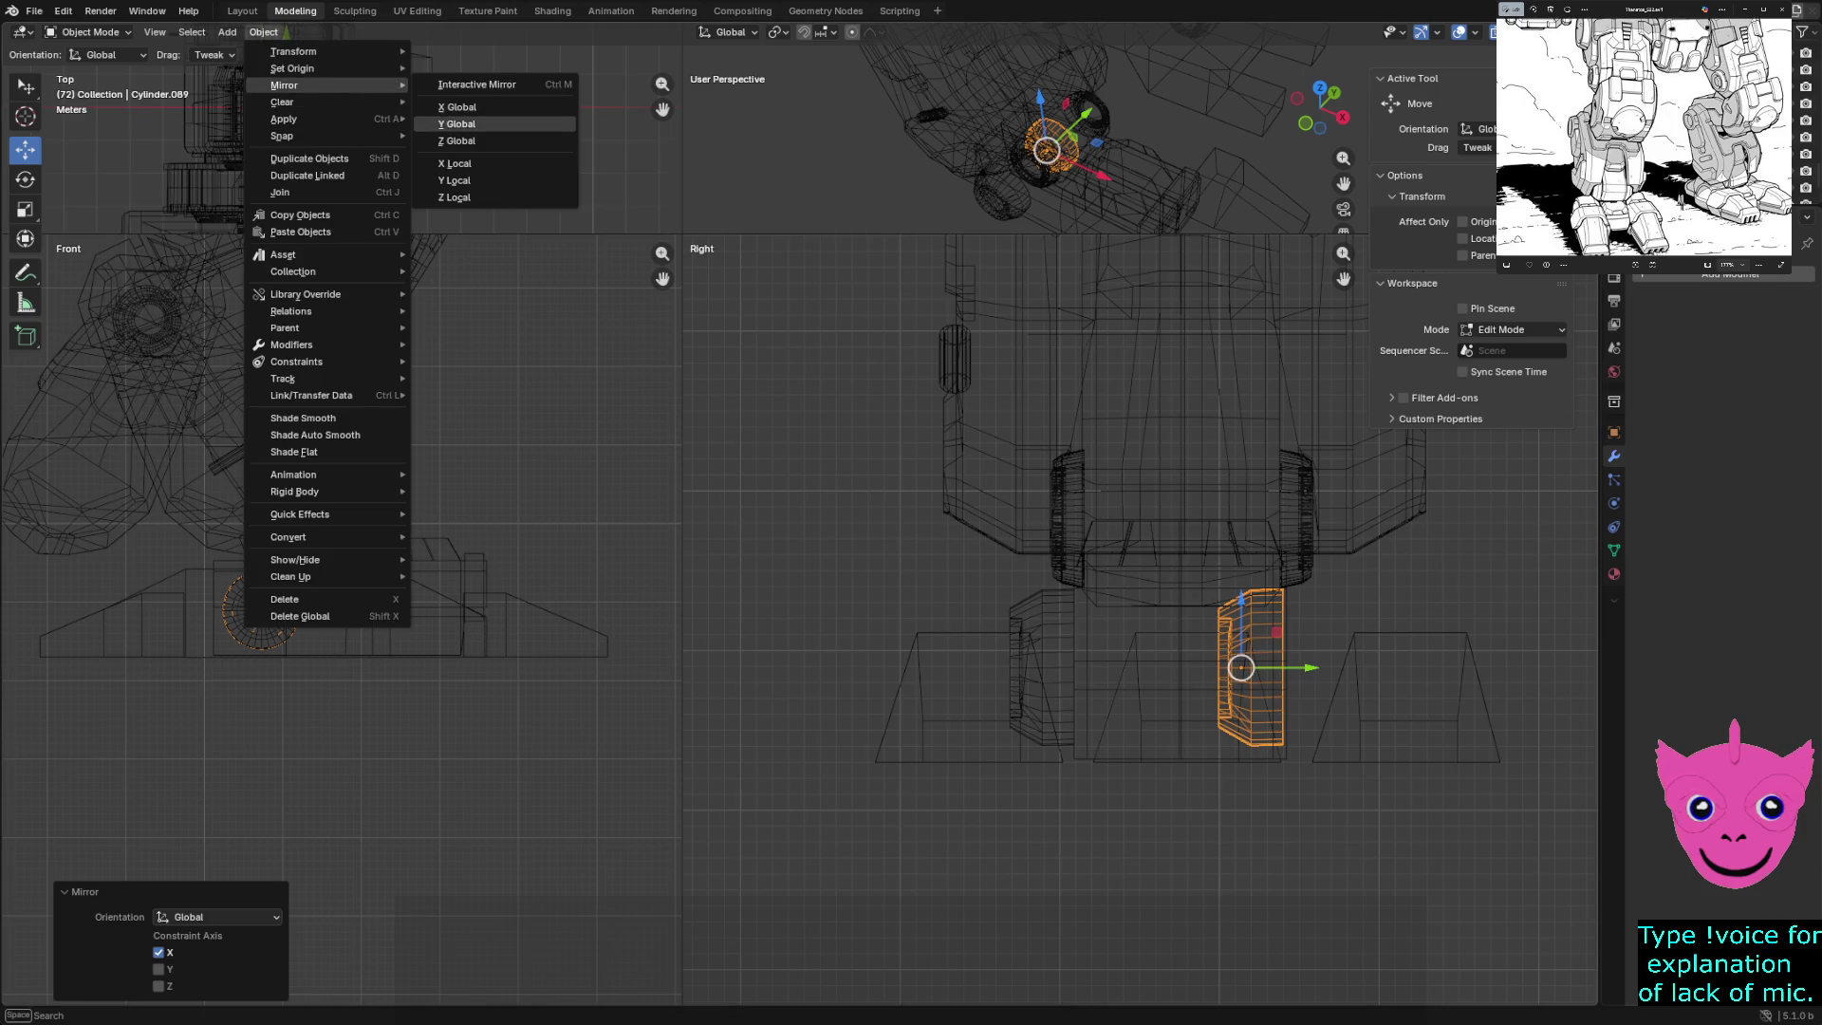
left_click(456, 125)
scroll(1315, 669, "up", 1)
left_click_drag(1326, 676, 1431, 677)
left_click(847, 712)
key("alt+a")
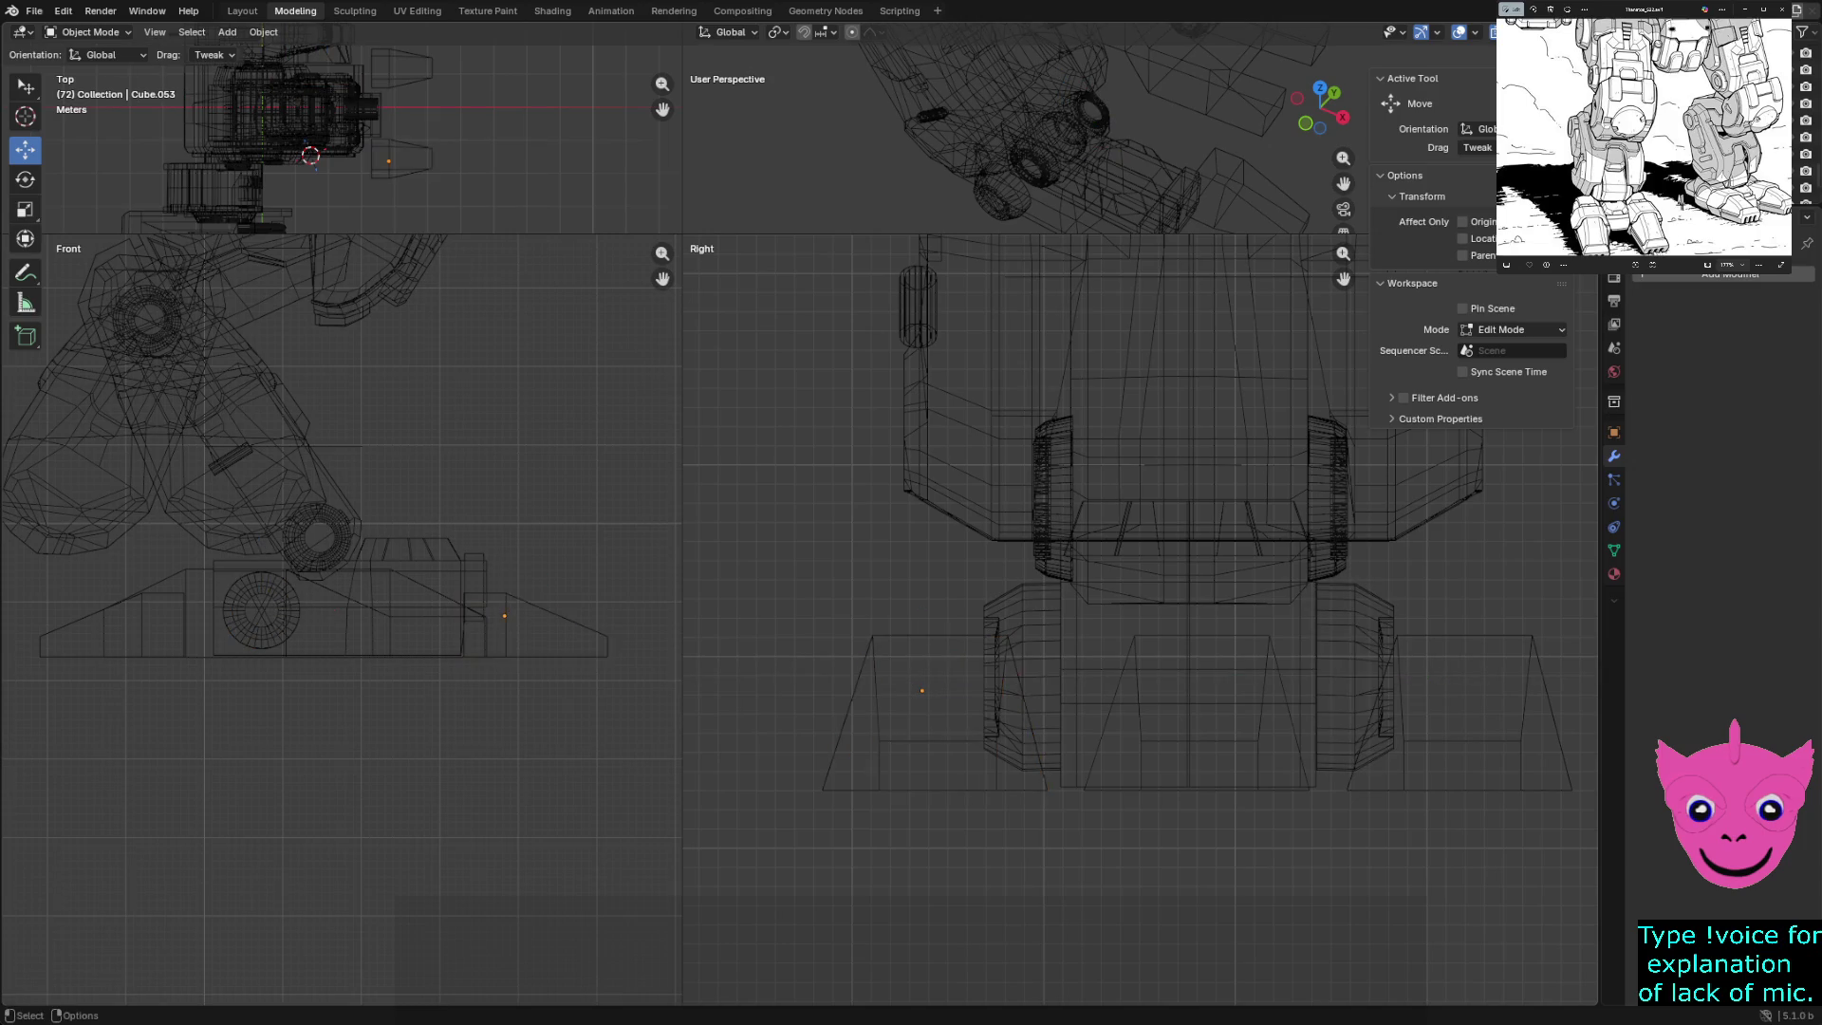
- Enlarge the perspective view, use solid shading, and orbit around the foot
left_click_drag(683, 233, 465, 752)
key("shift+z")
middle_click_drag(901, 427, 1044, 403)
left_click(1224, 541)
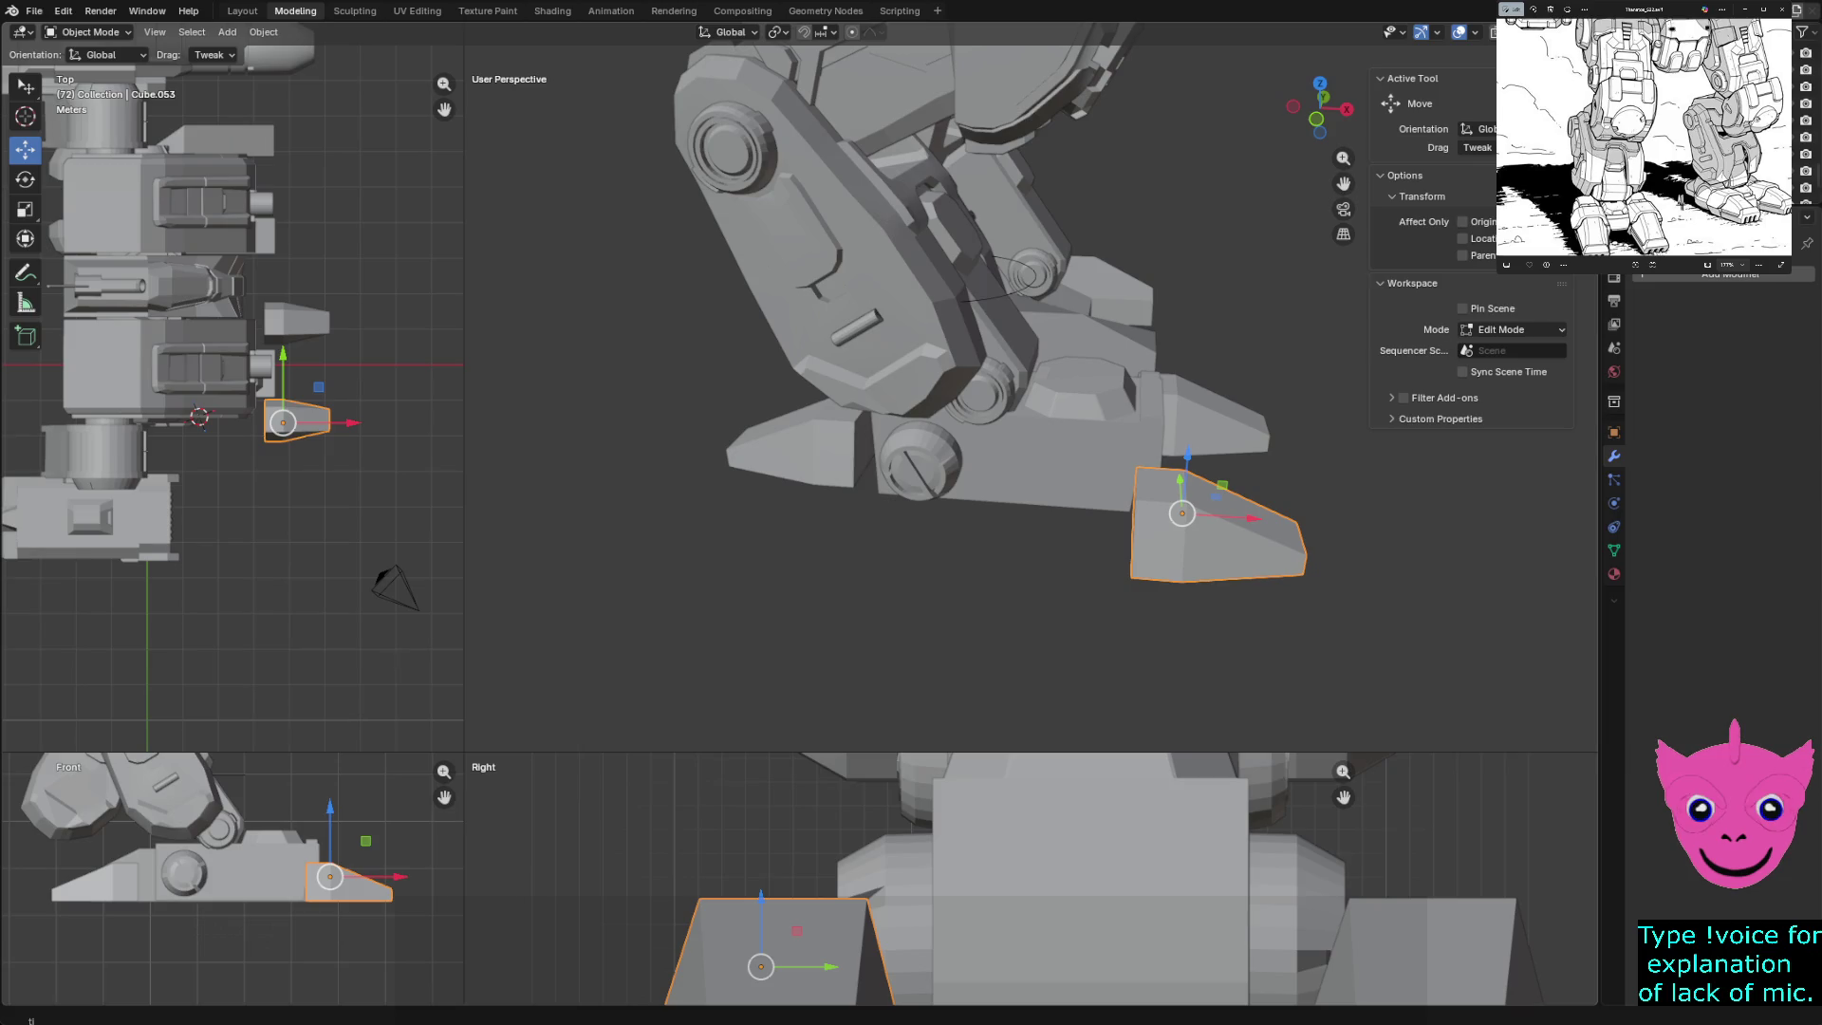
middle_click_drag(949, 427, 1030, 422)
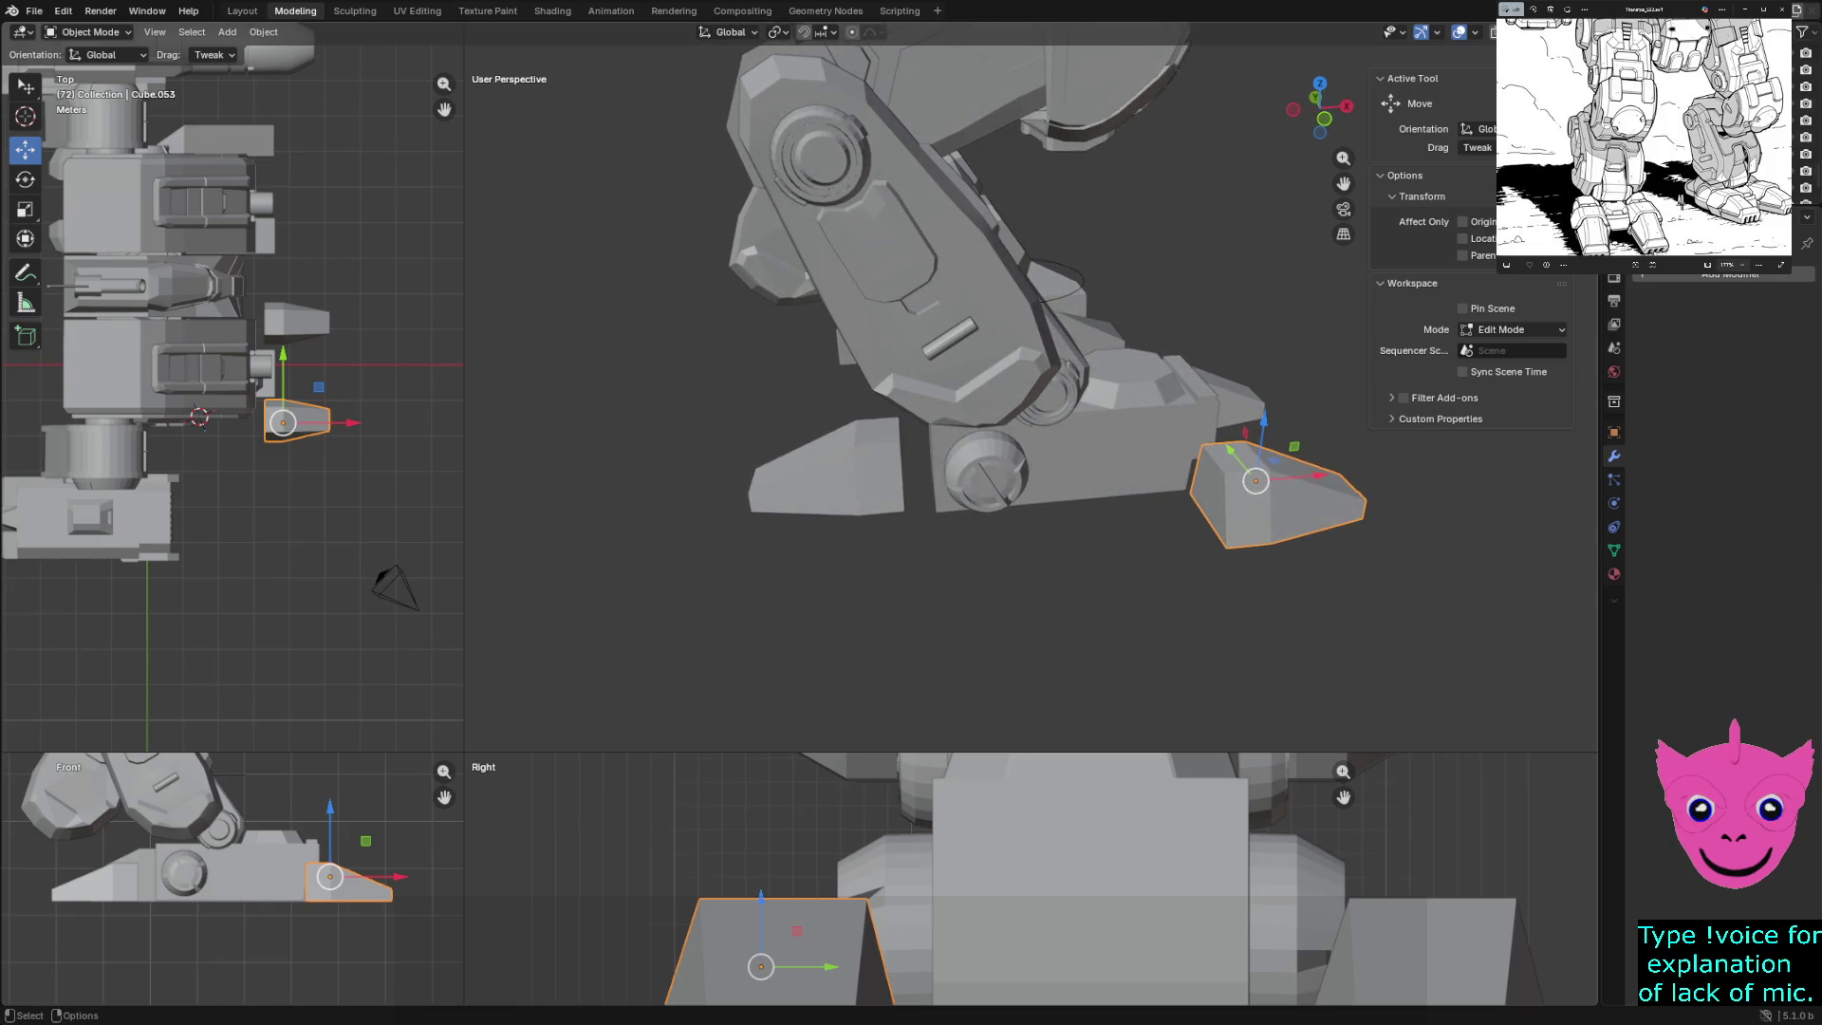
- Select Cylinder.088 and nudge it slightly along X
left_click(986, 469)
key("g")
key("x")
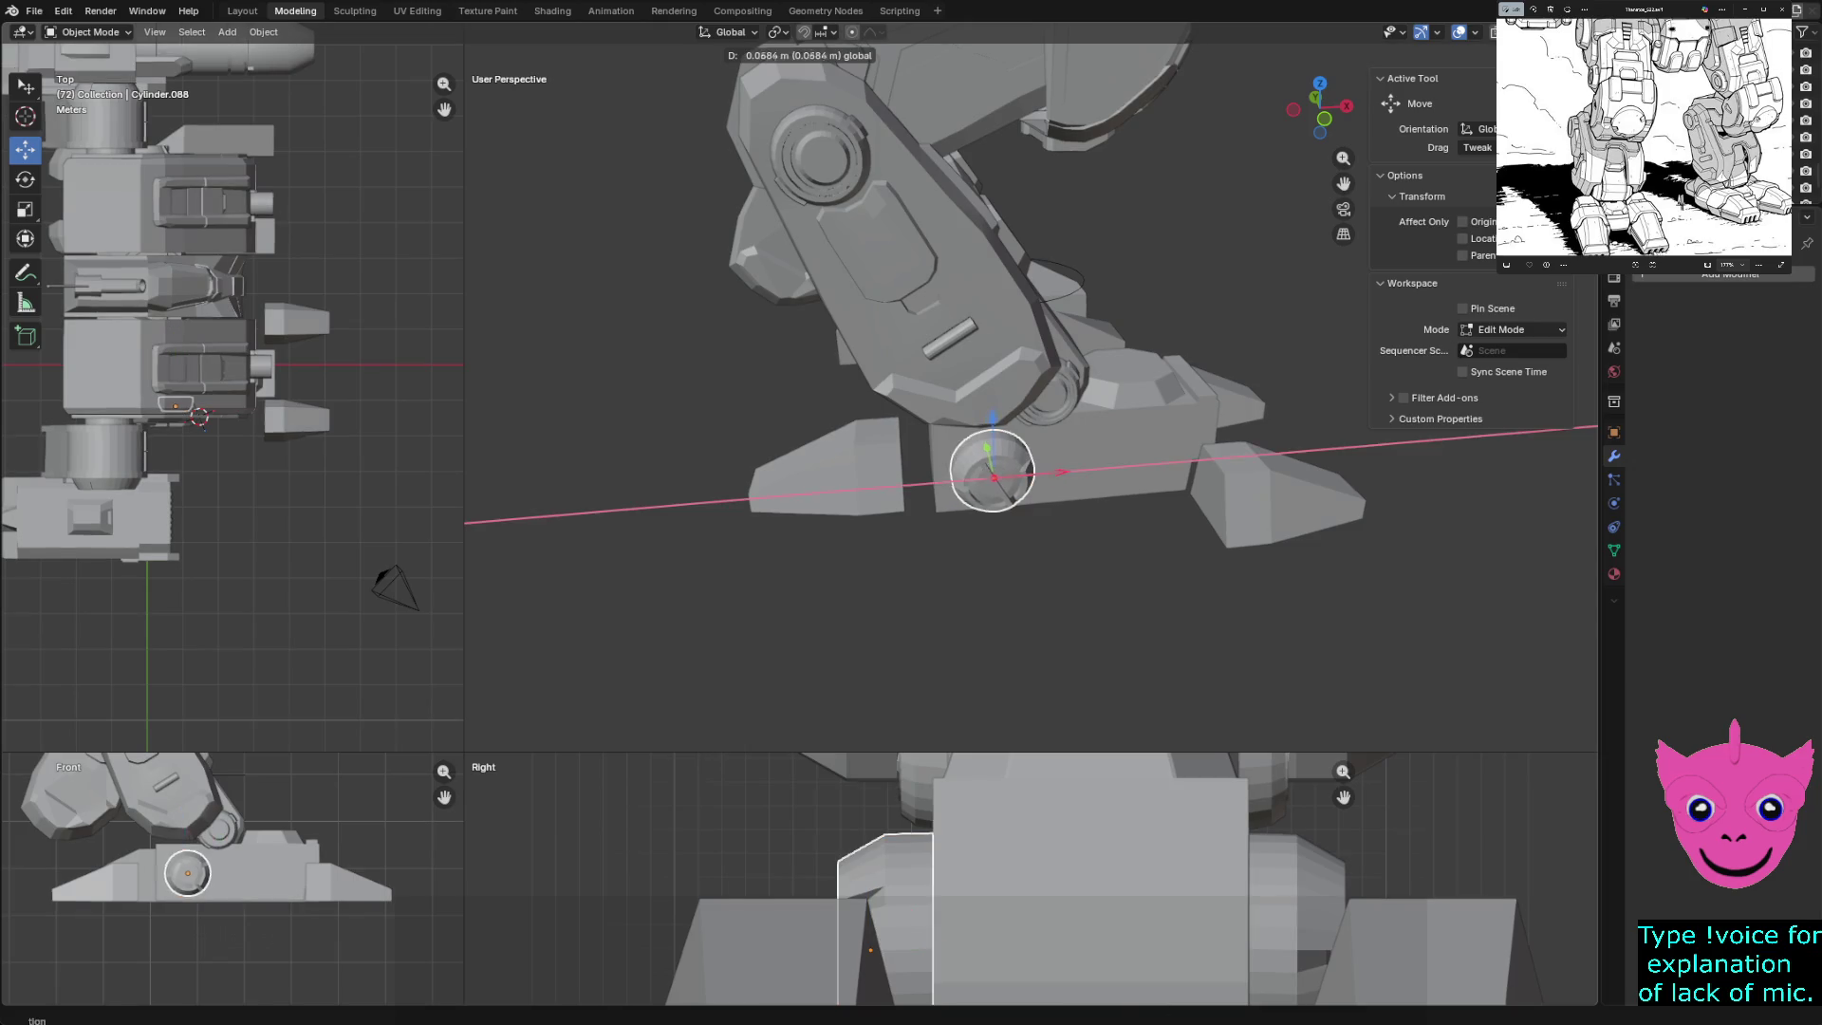
key("Return")
key("ctrl+z")
- Bring the ankle cylinder joint into view and switch the viewports to wireframe shading
mouse_move(1006, 470)
middle_mouse_down()
mouse_move(1025, 451)
mouse_move(911, 455)
middle_mouse_up()
left_click(1177, 559)
middle_click_drag(1176, 560, 1100, 541)
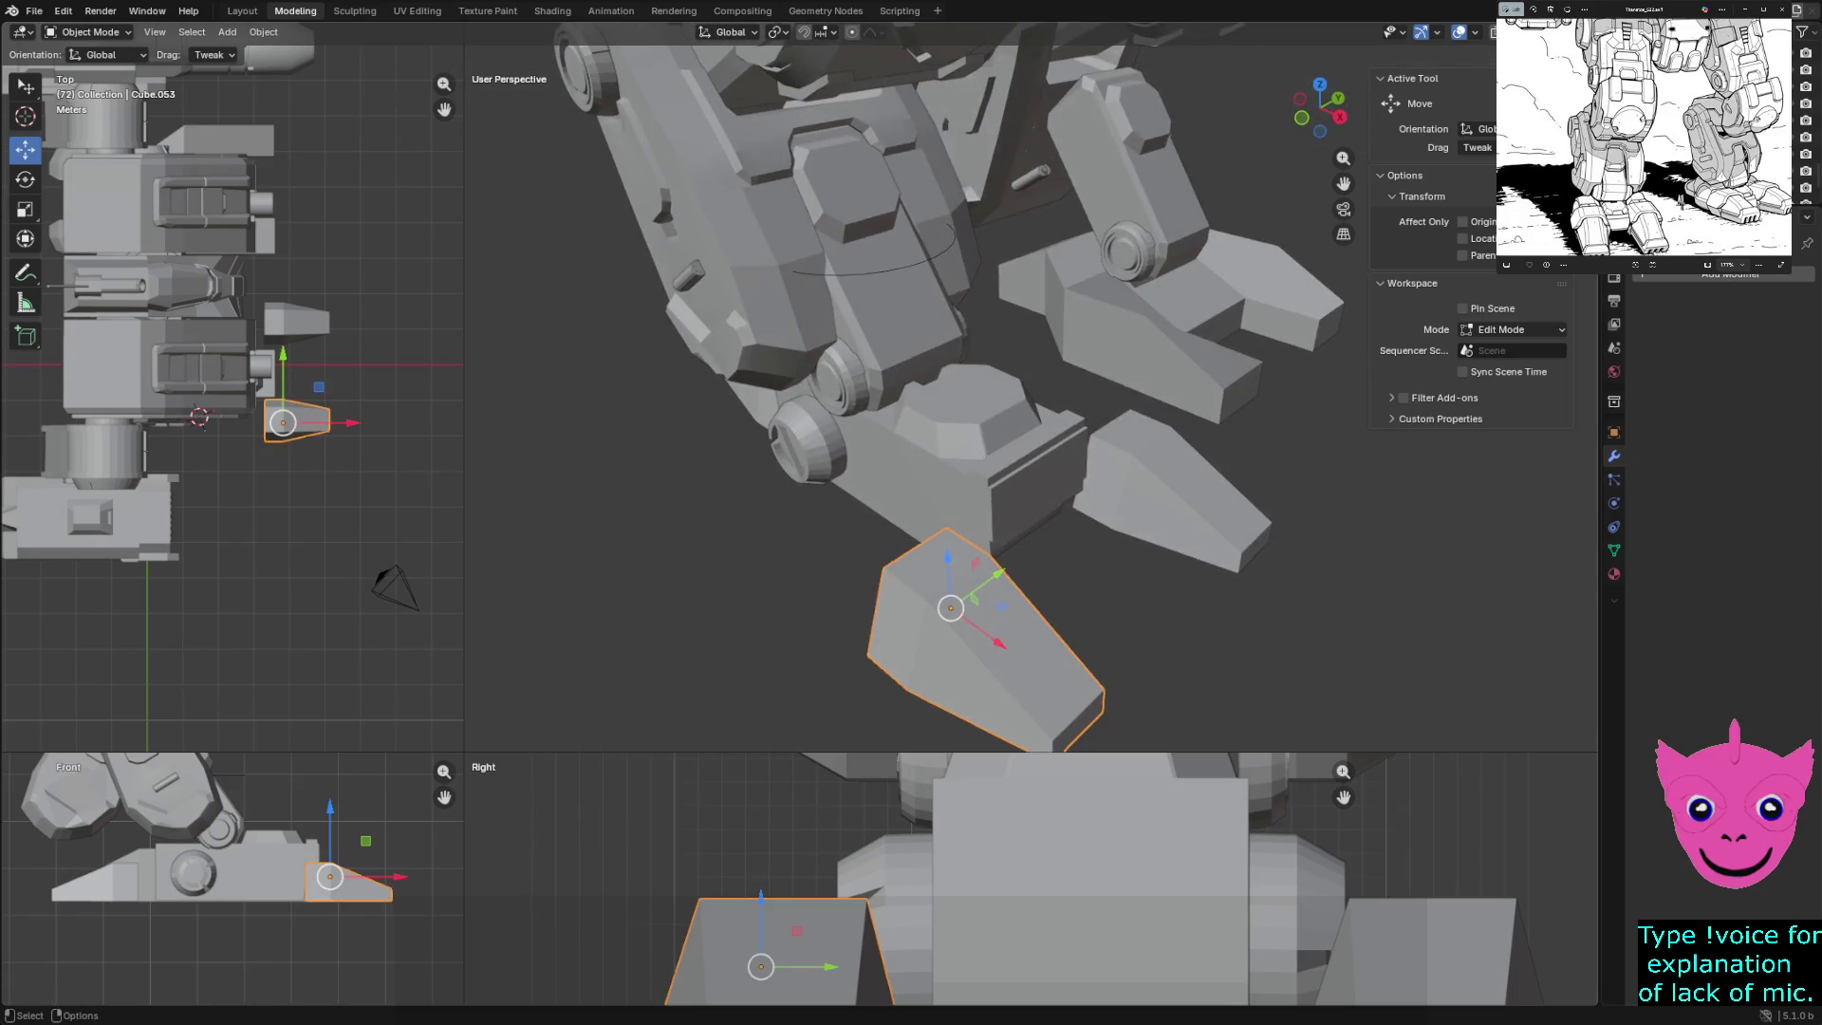
left_click(808, 438)
scroll(1032, 387, "up", 1)
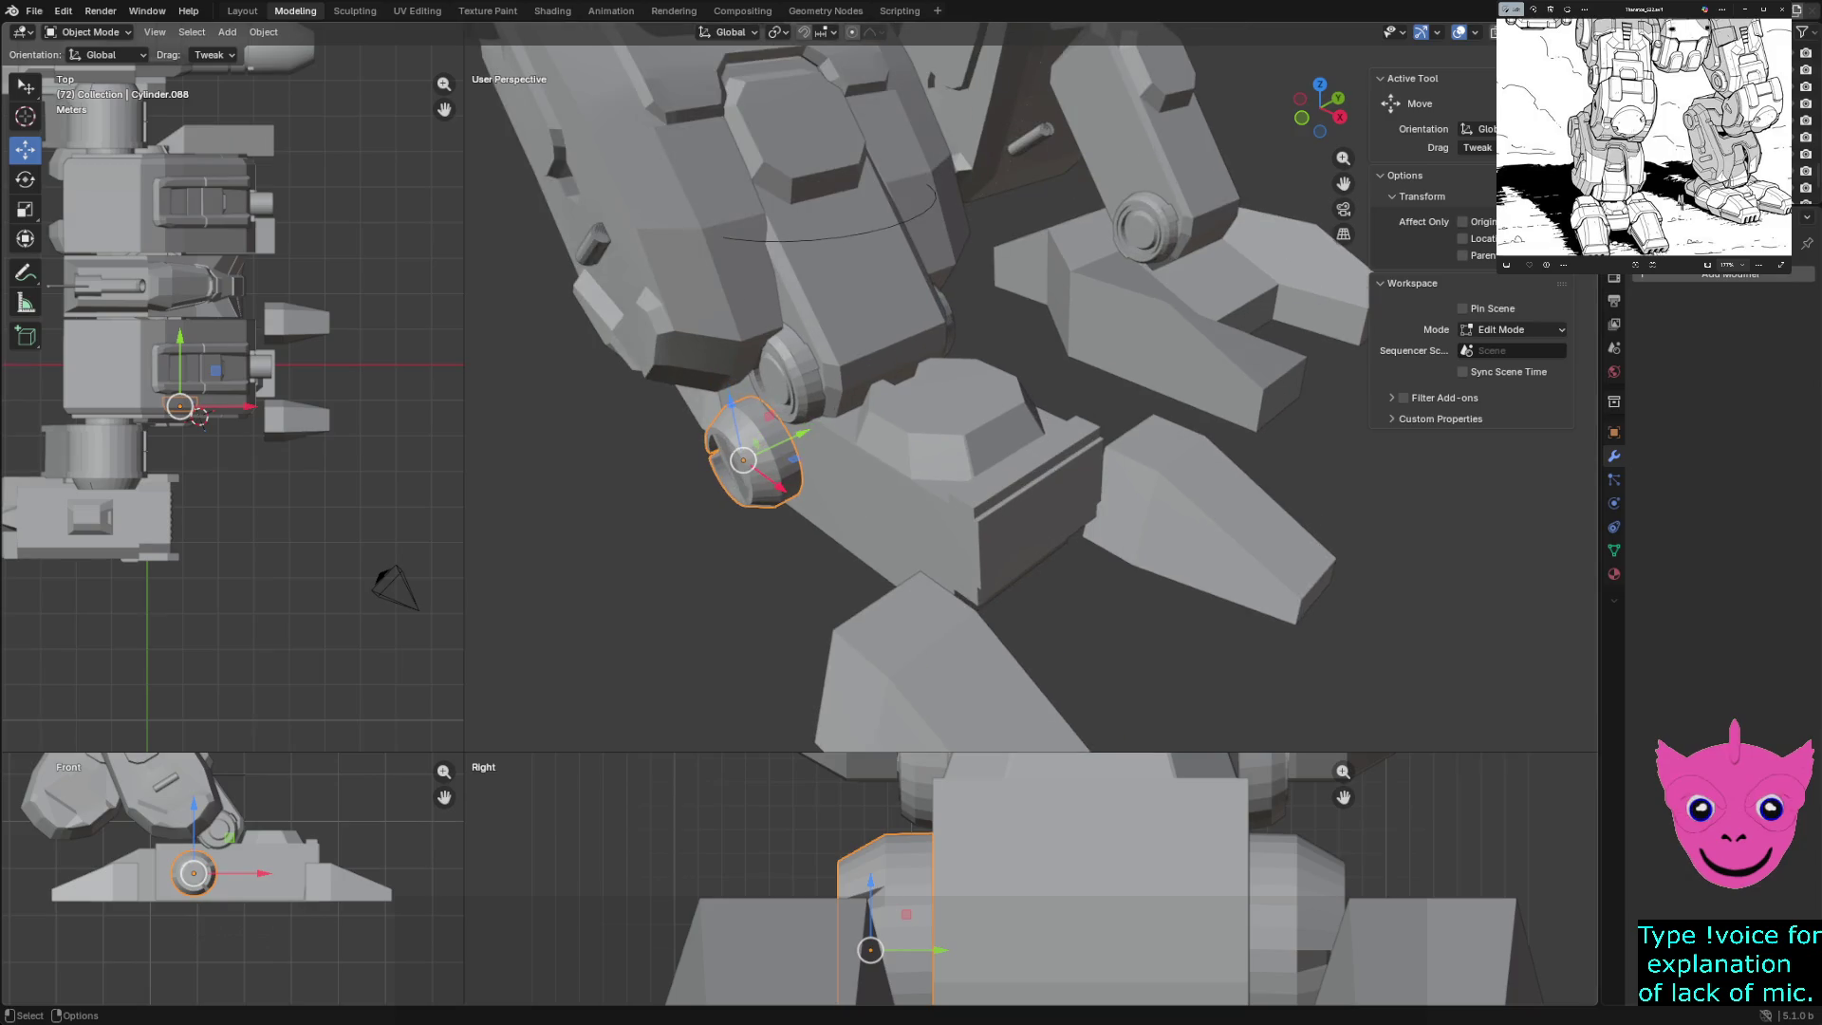
scroll(1032, 878, "down", 3)
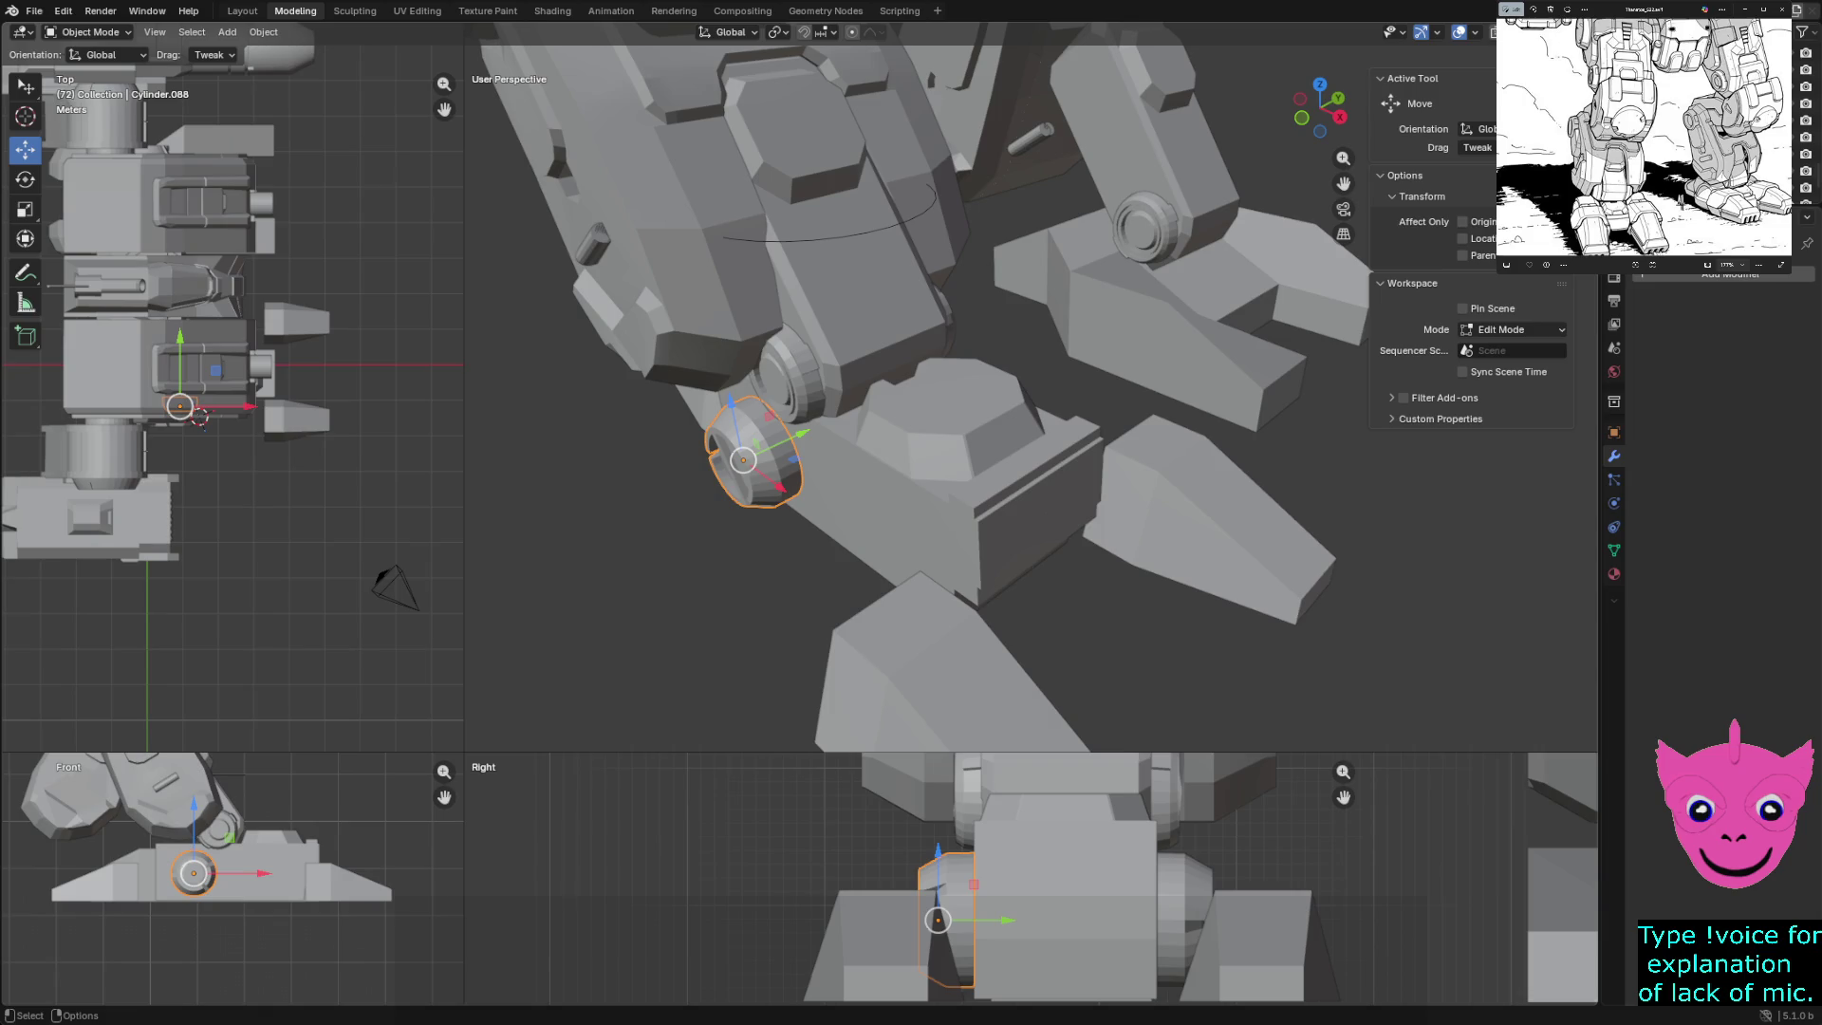
mouse_move(1032, 879)
middle_mouse_down("shift")
mouse_move(1024, 852)
mouse_move(970, 838)
middle_mouse_up("shift")
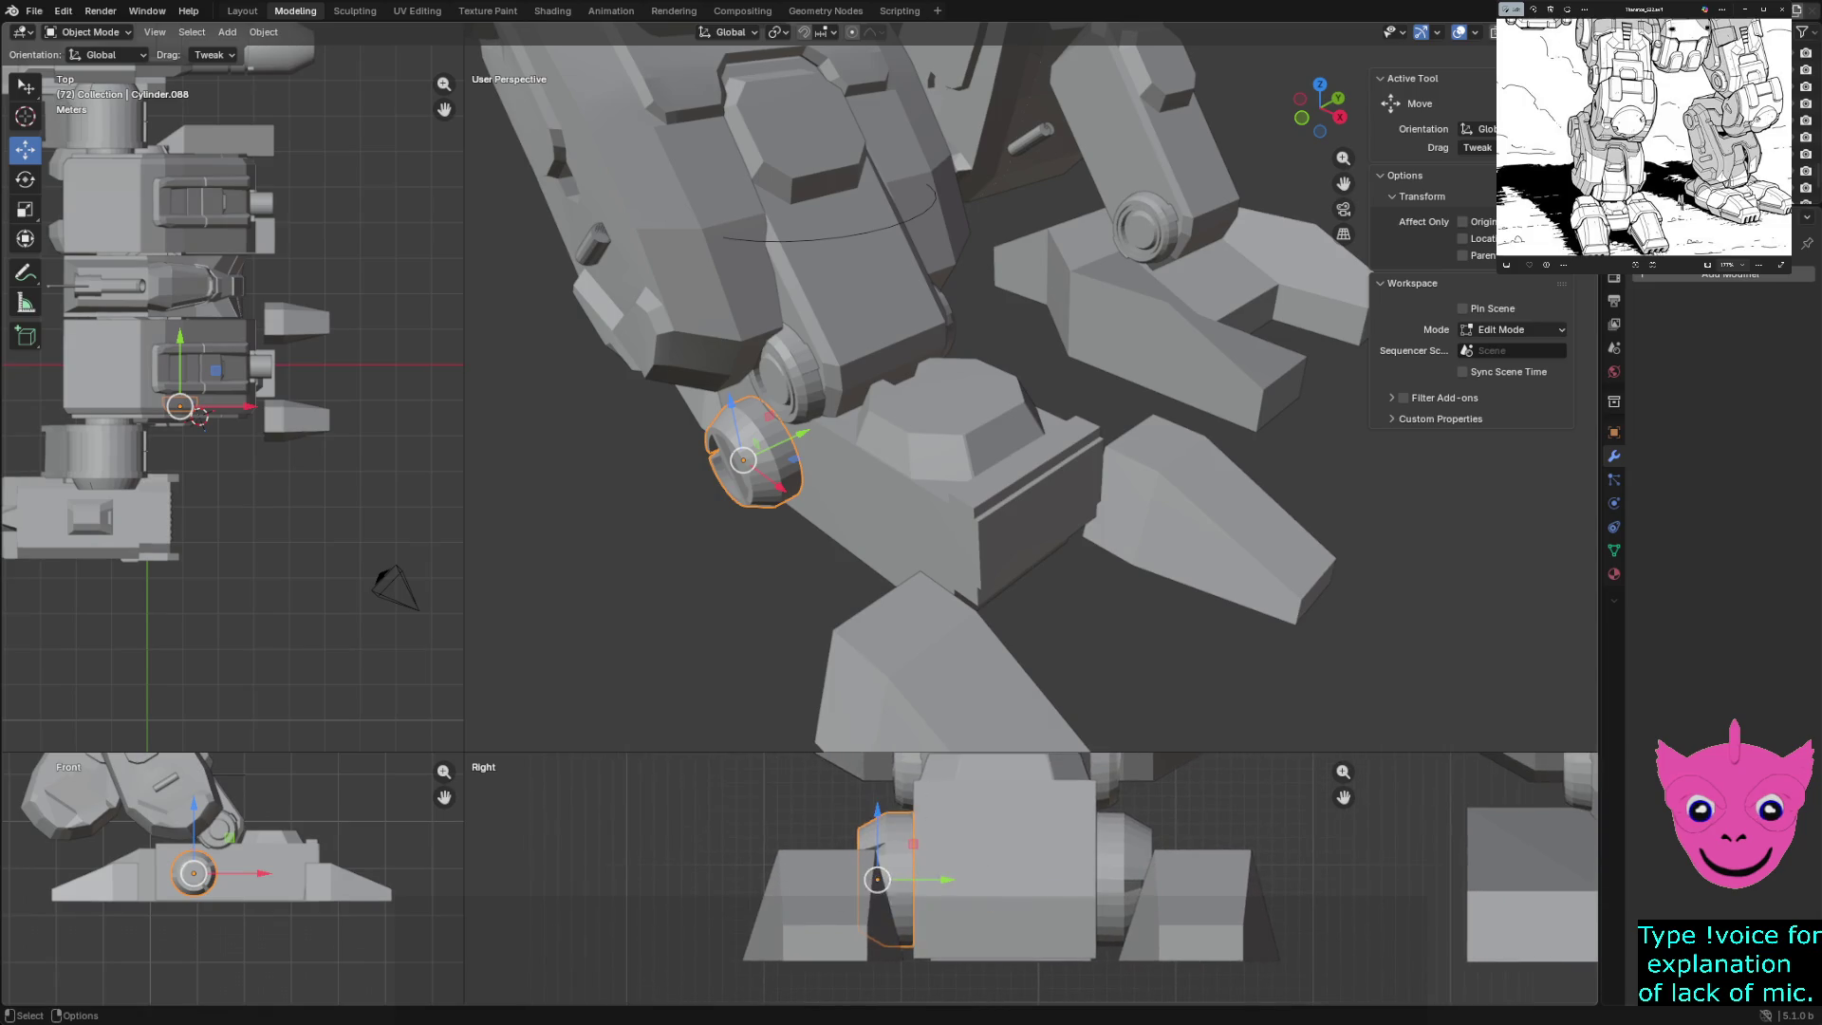
key("z")
key("z")
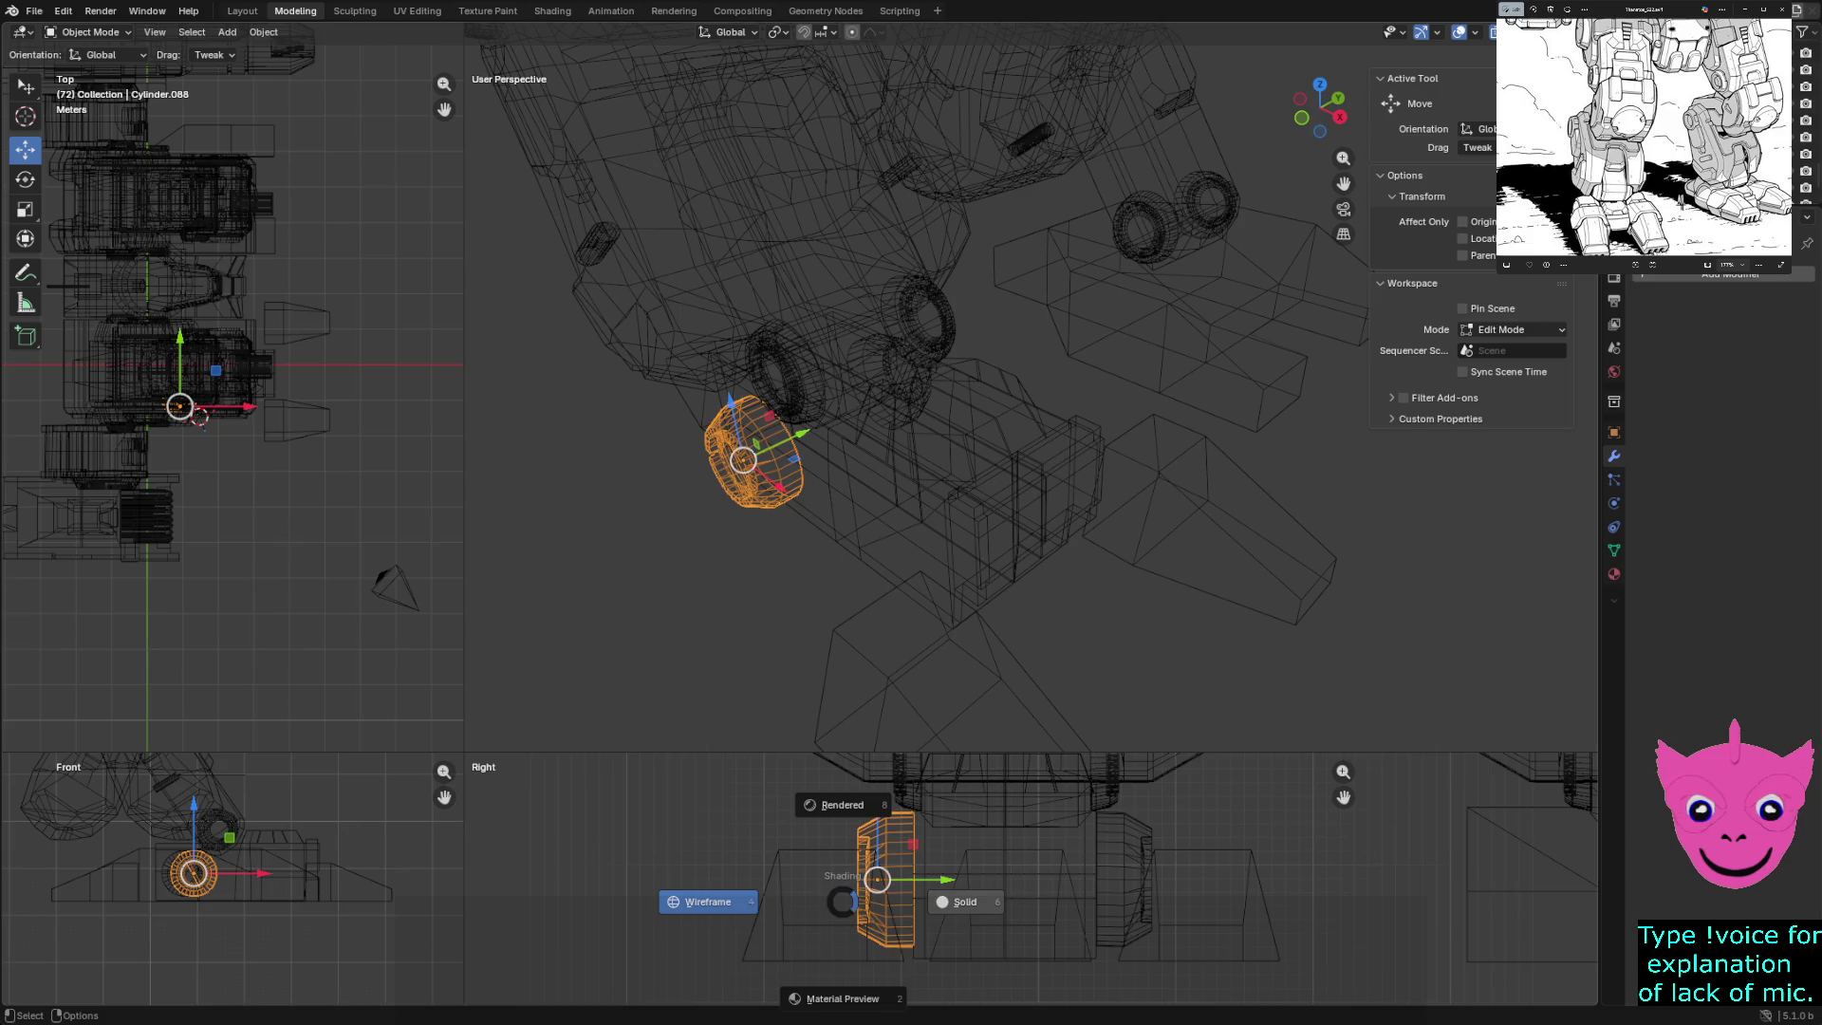
- Select all of the cylinder joint's vertices in Edit Mode and shift them about 0.12 m along Y
key("Escape")
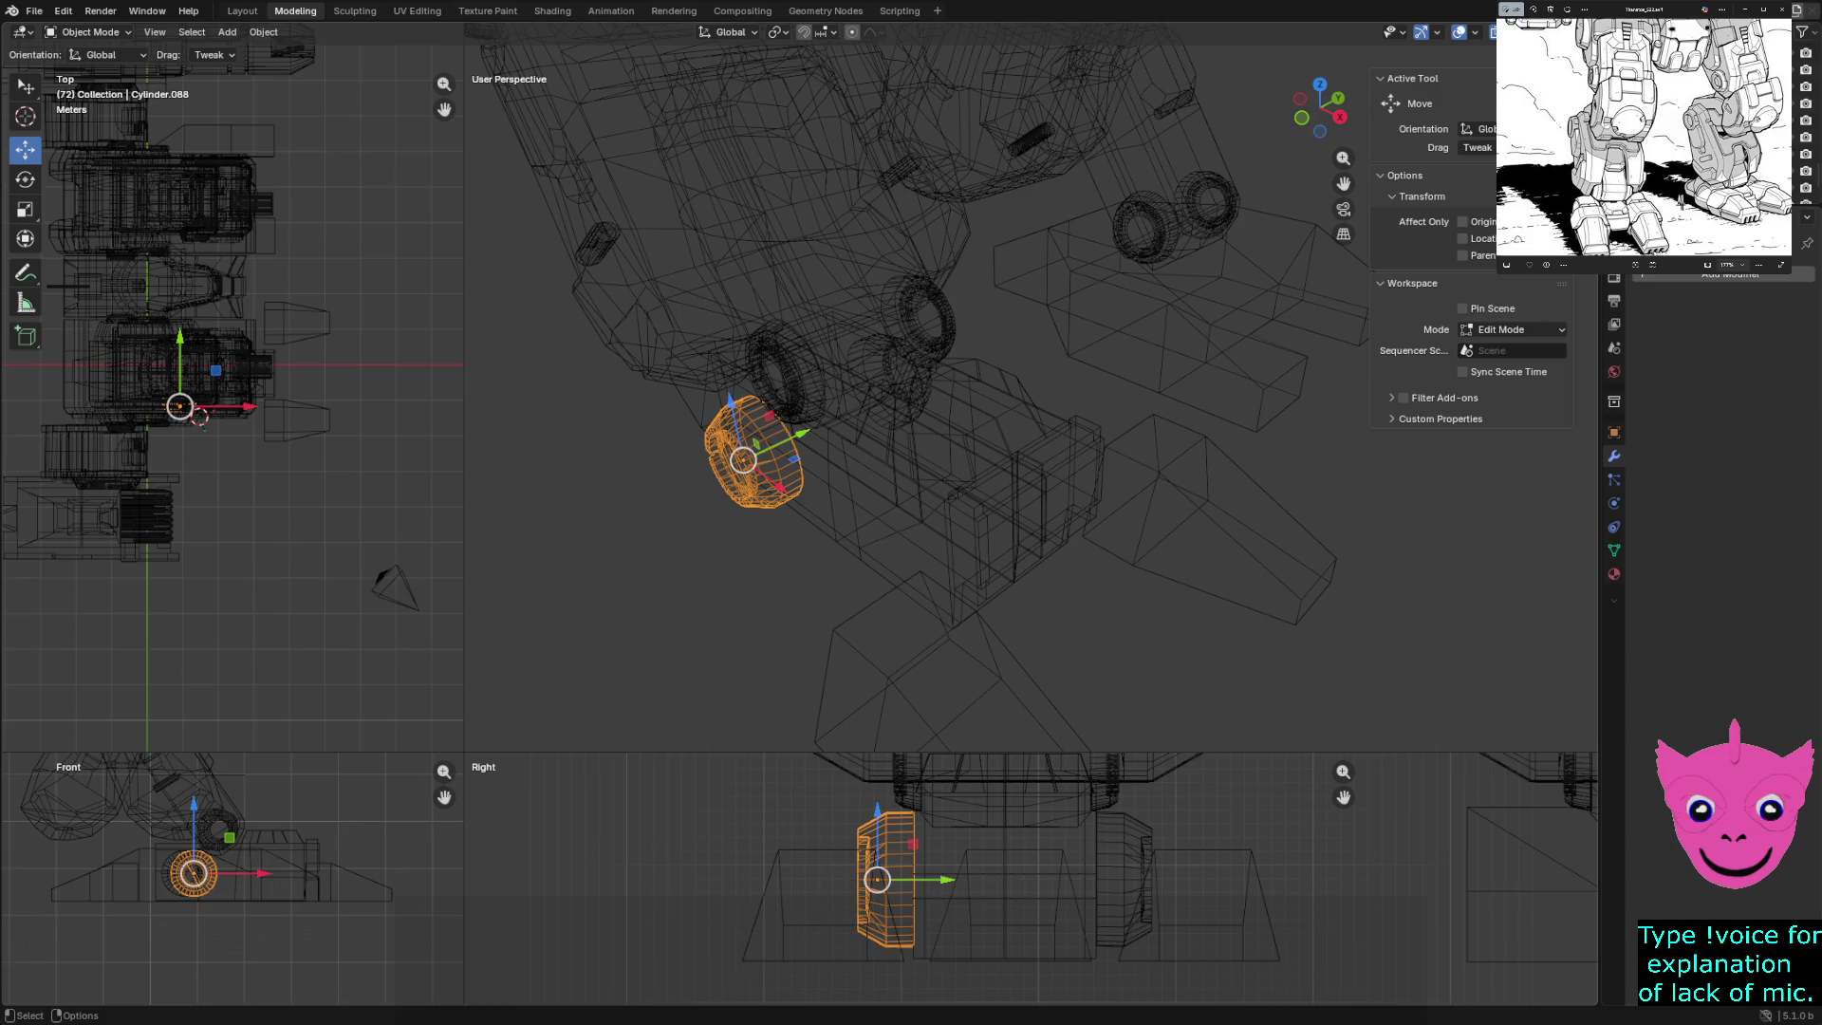
key("alt+a")
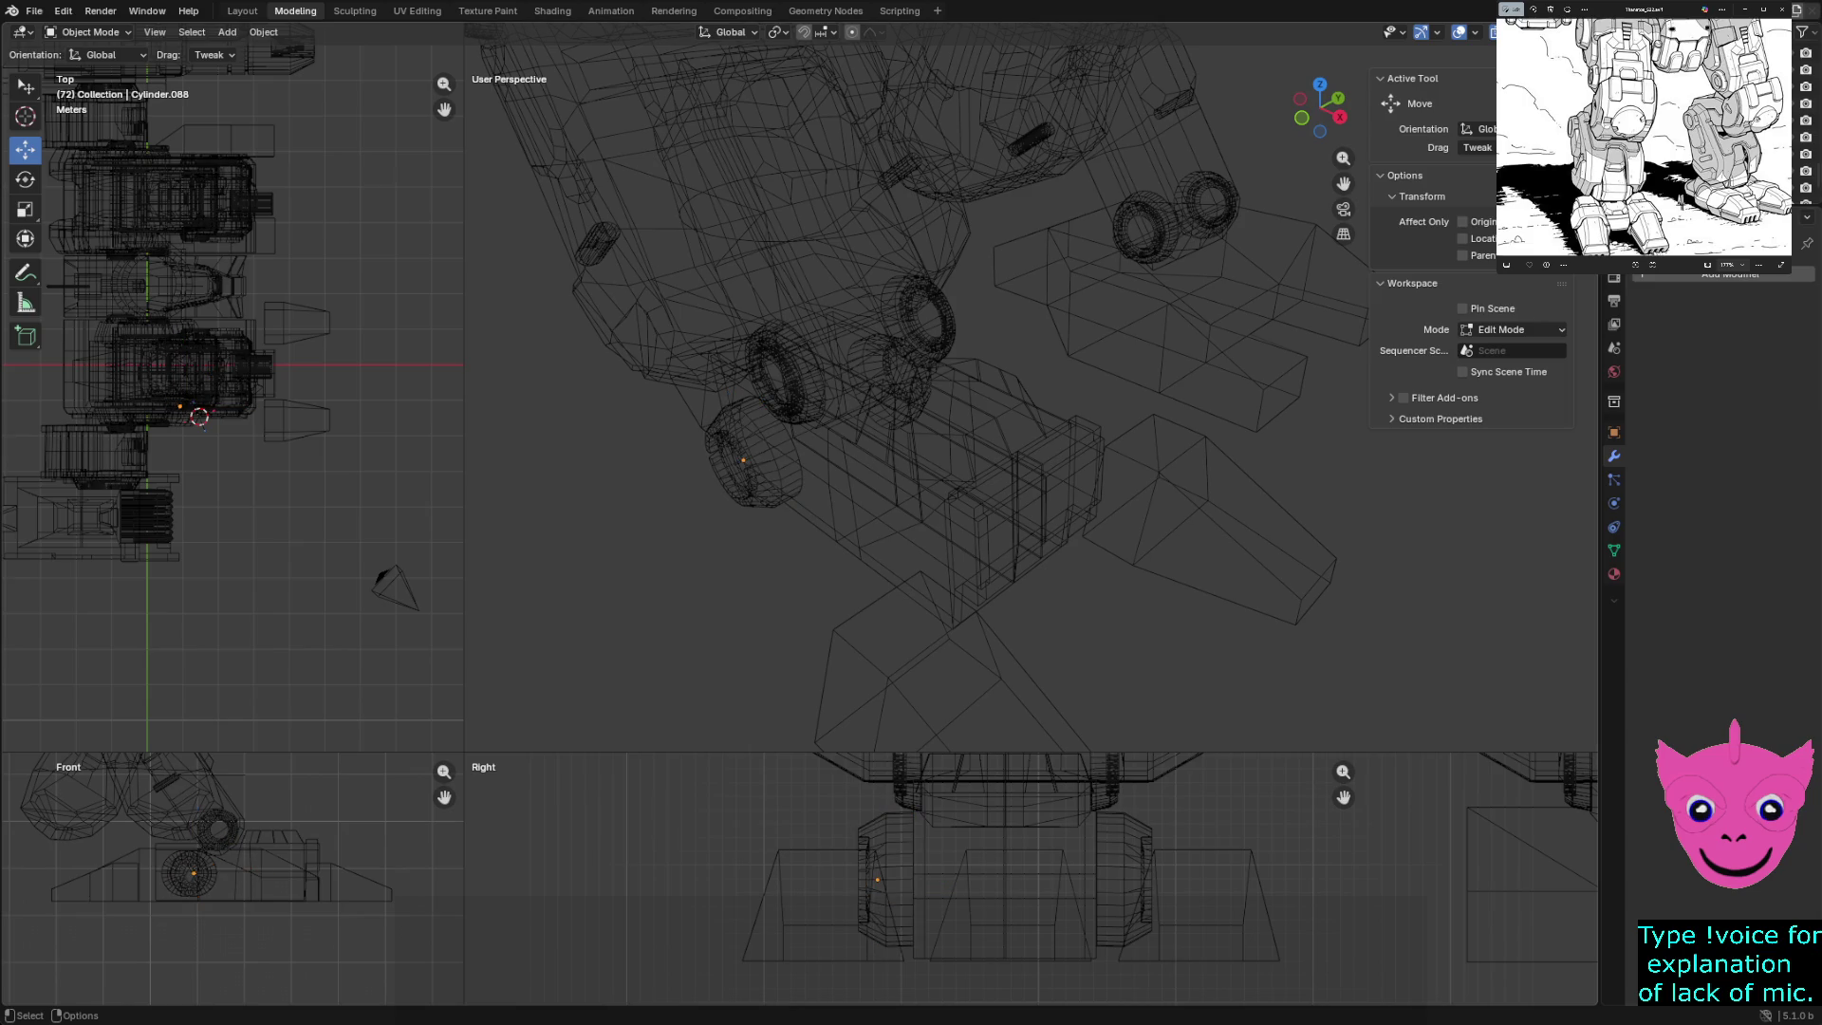
key("ctrl+z")
key("F2")
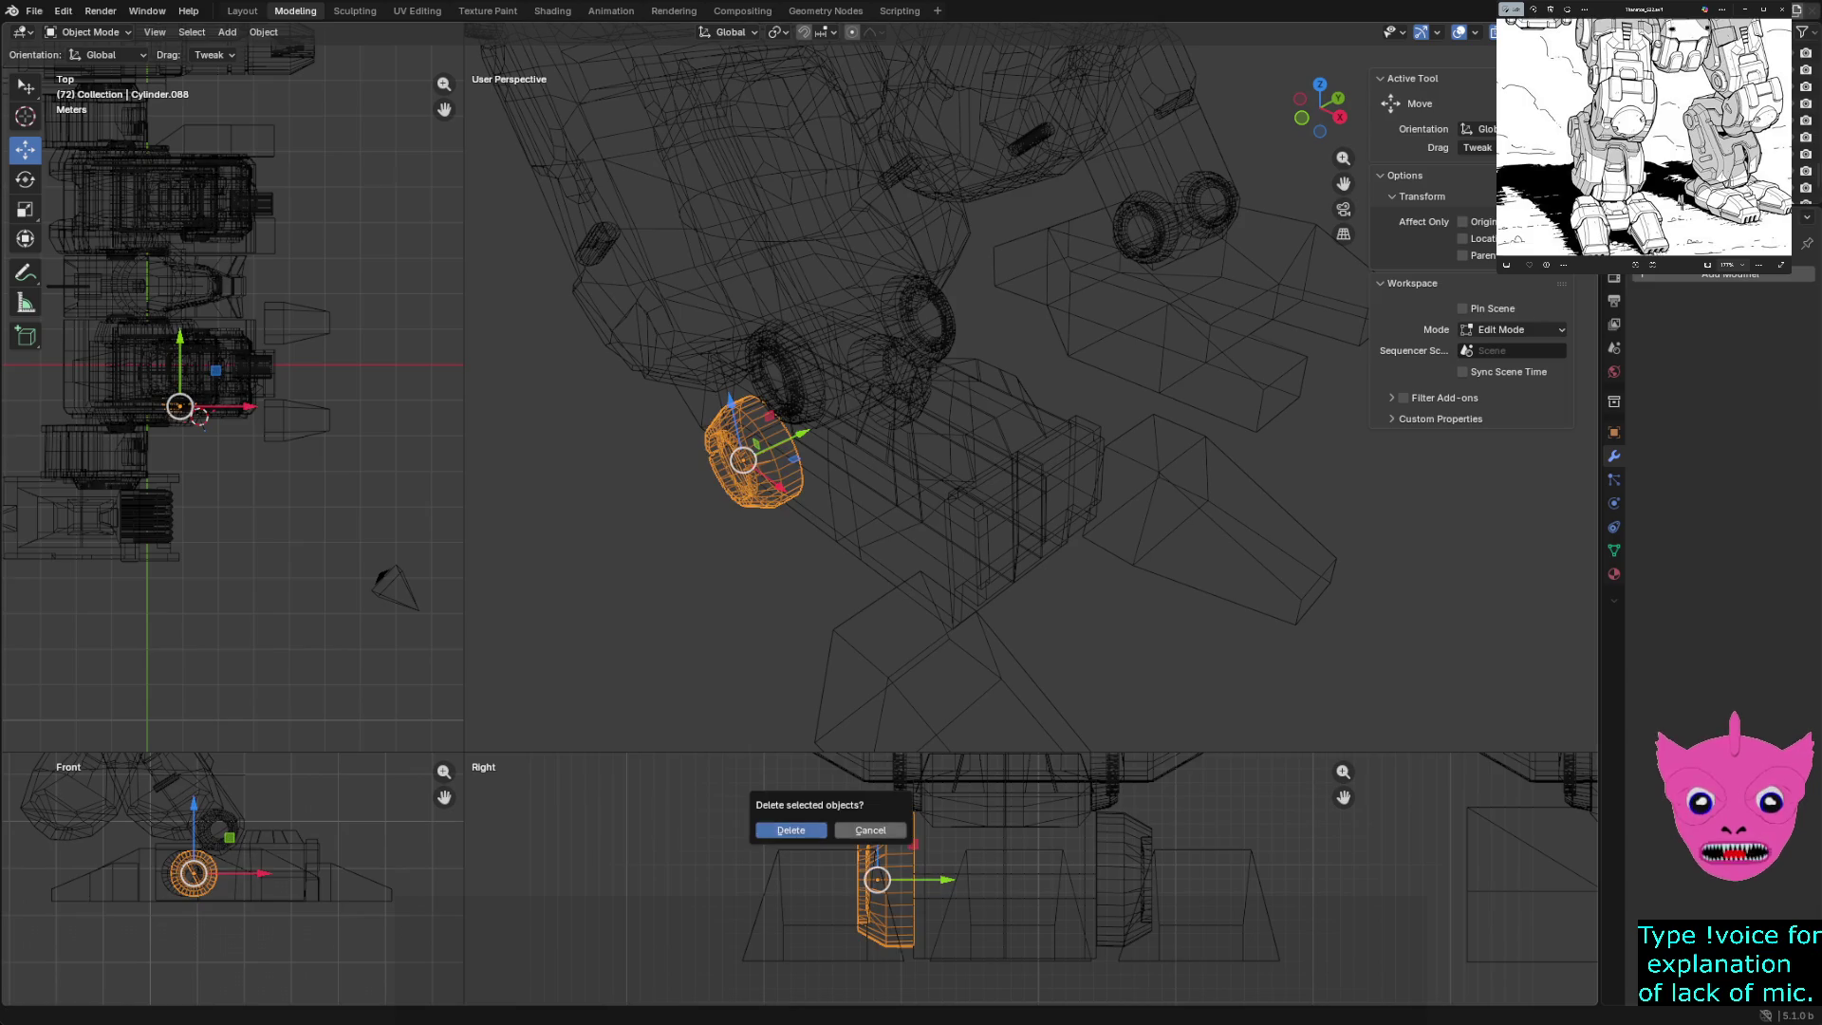
key("Escape")
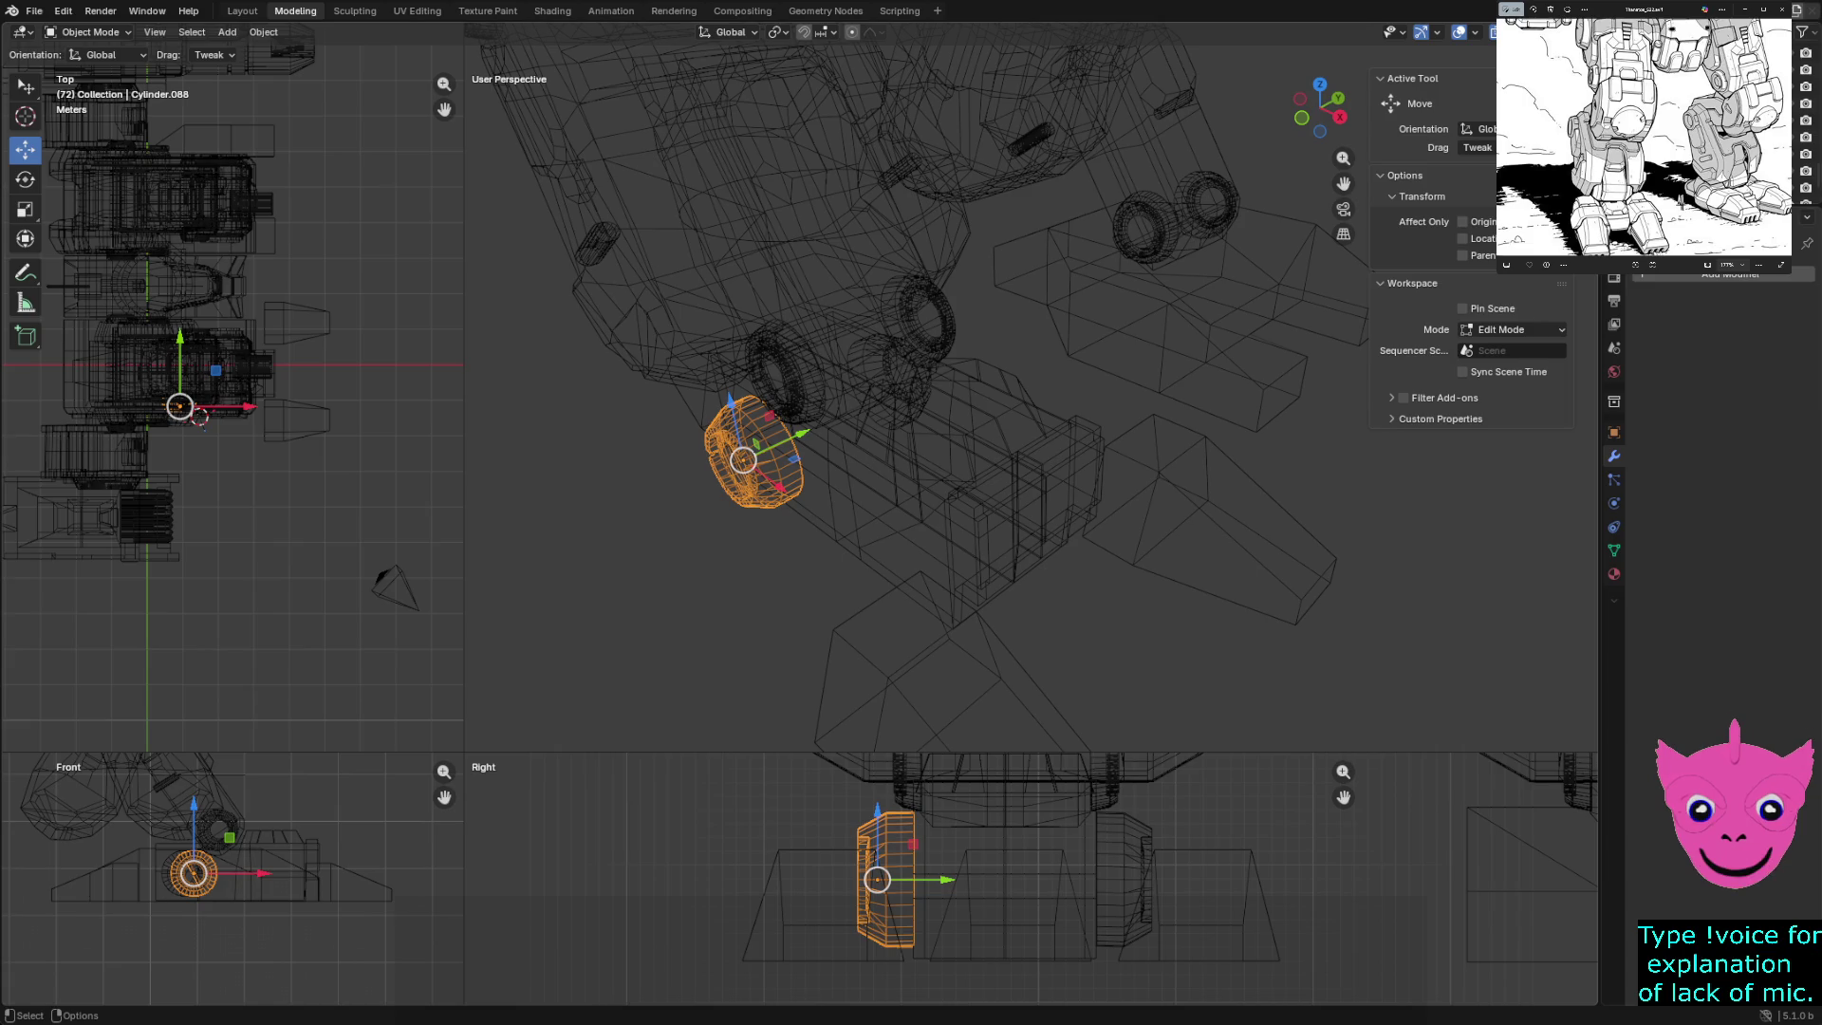
key("Tab")
left_click_drag(834, 797, 925, 965)
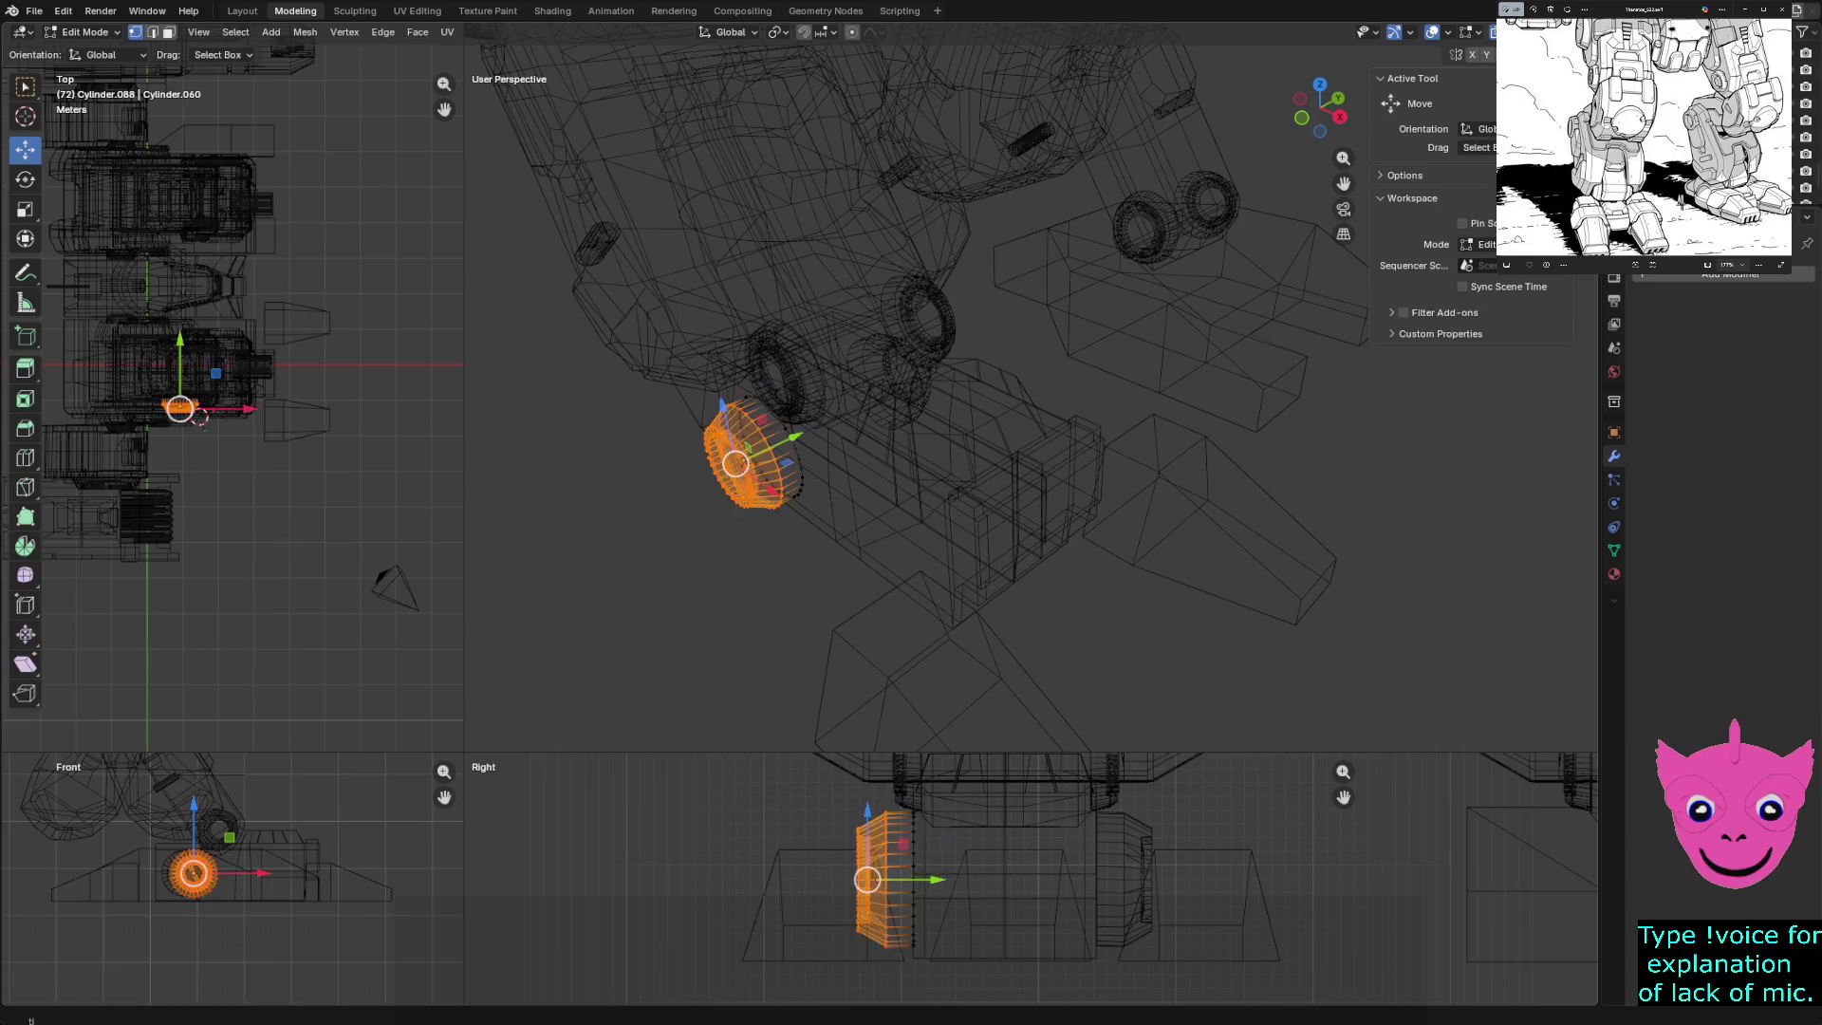
left_click_drag(935, 880, 927, 880)
key("Tab")
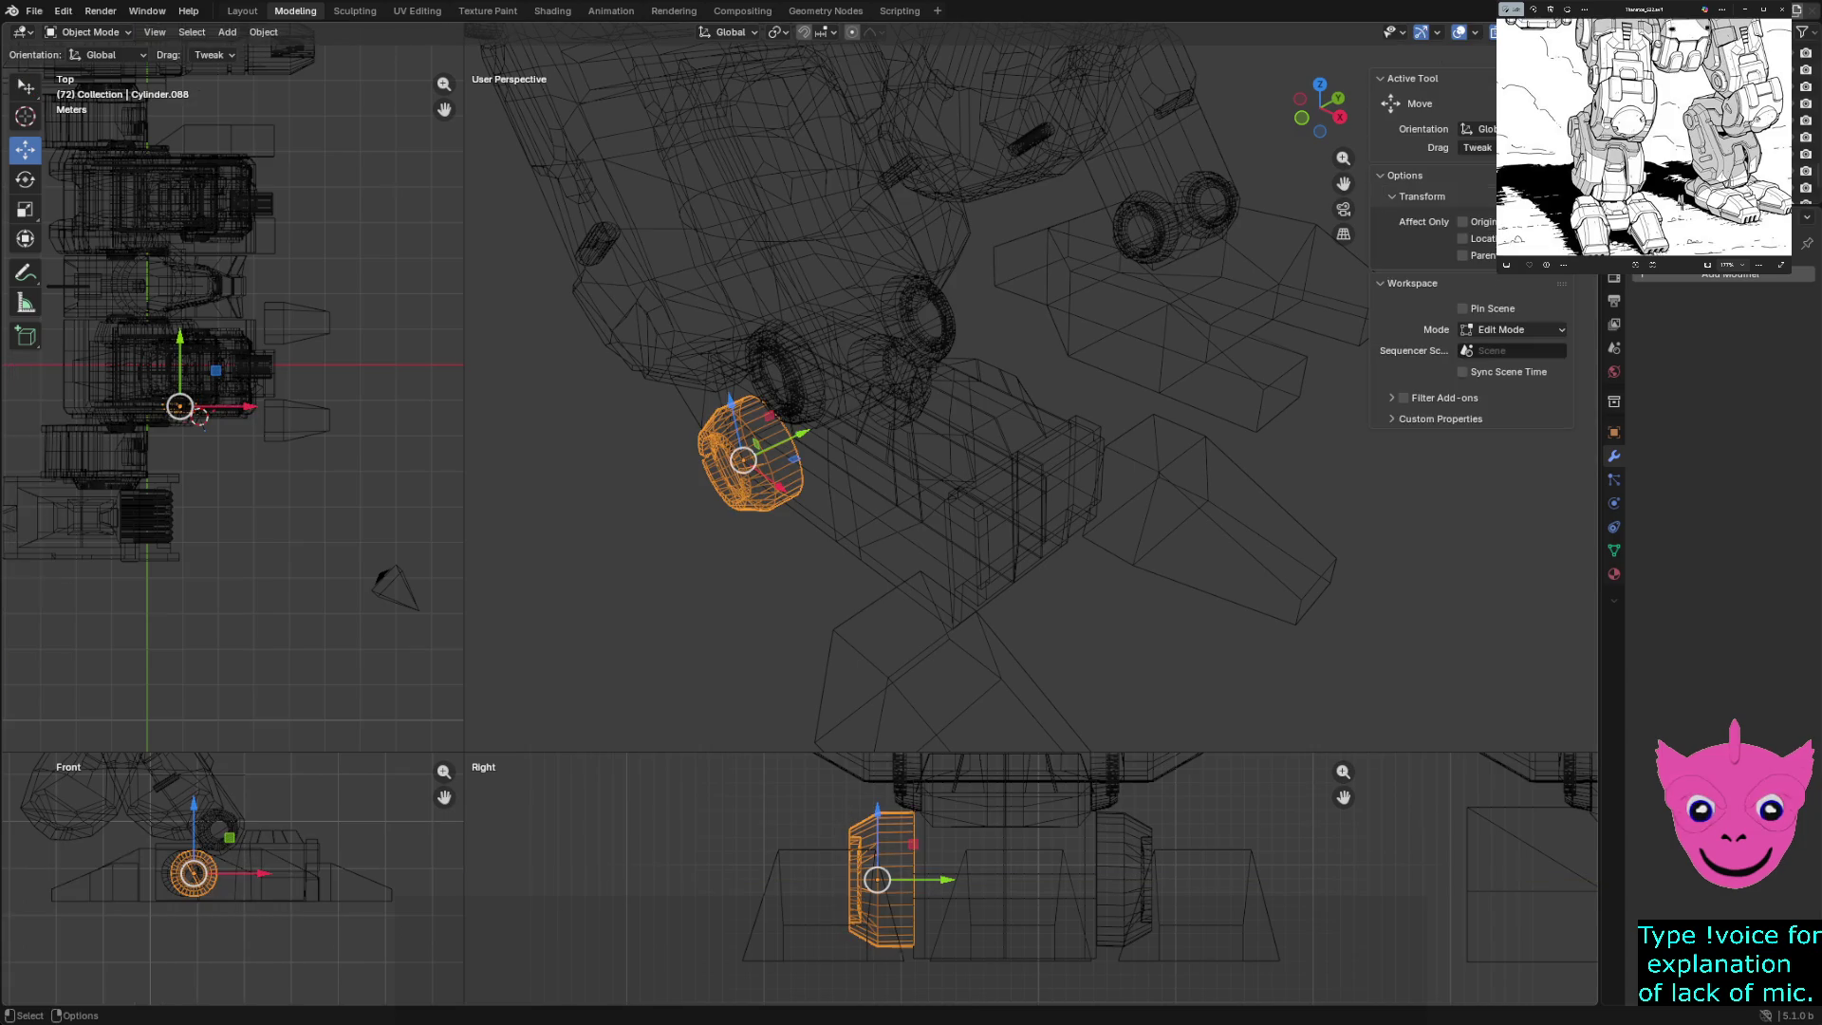
- Restore solid shading and select the ankle block, looking down onto it
key("alt+a")
key("z")
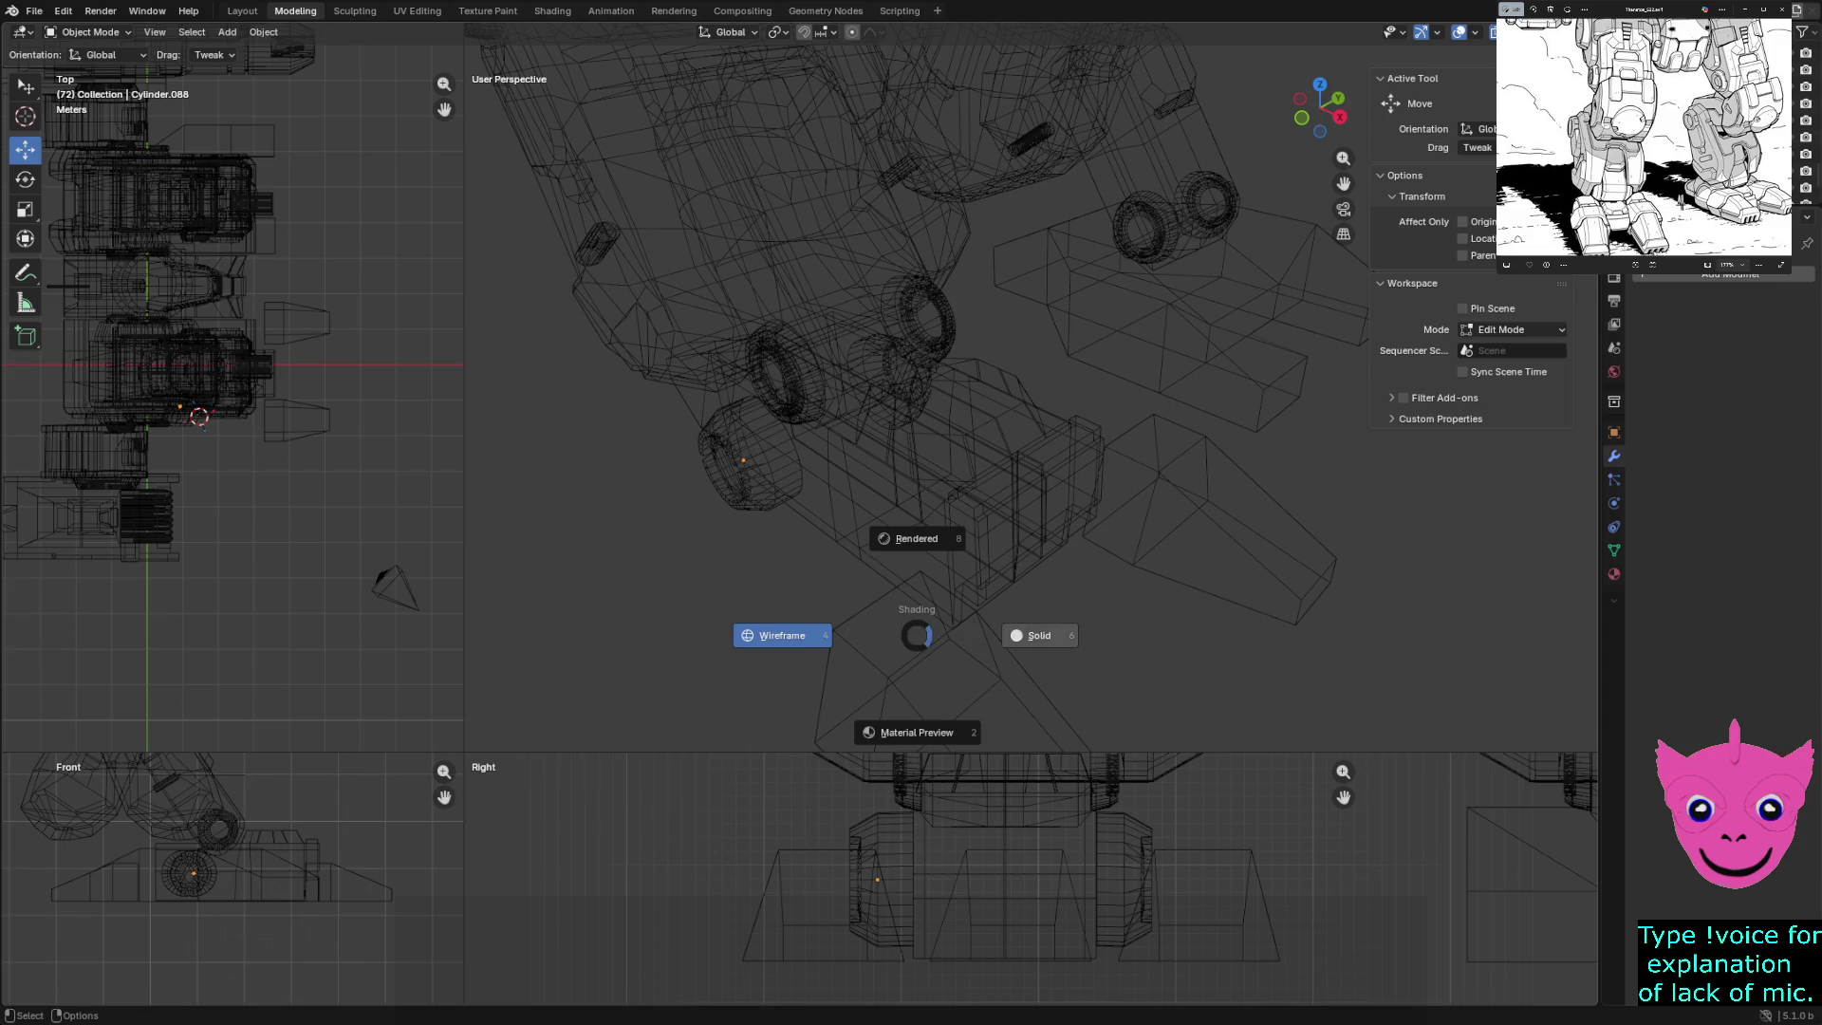
left_click(1034, 635)
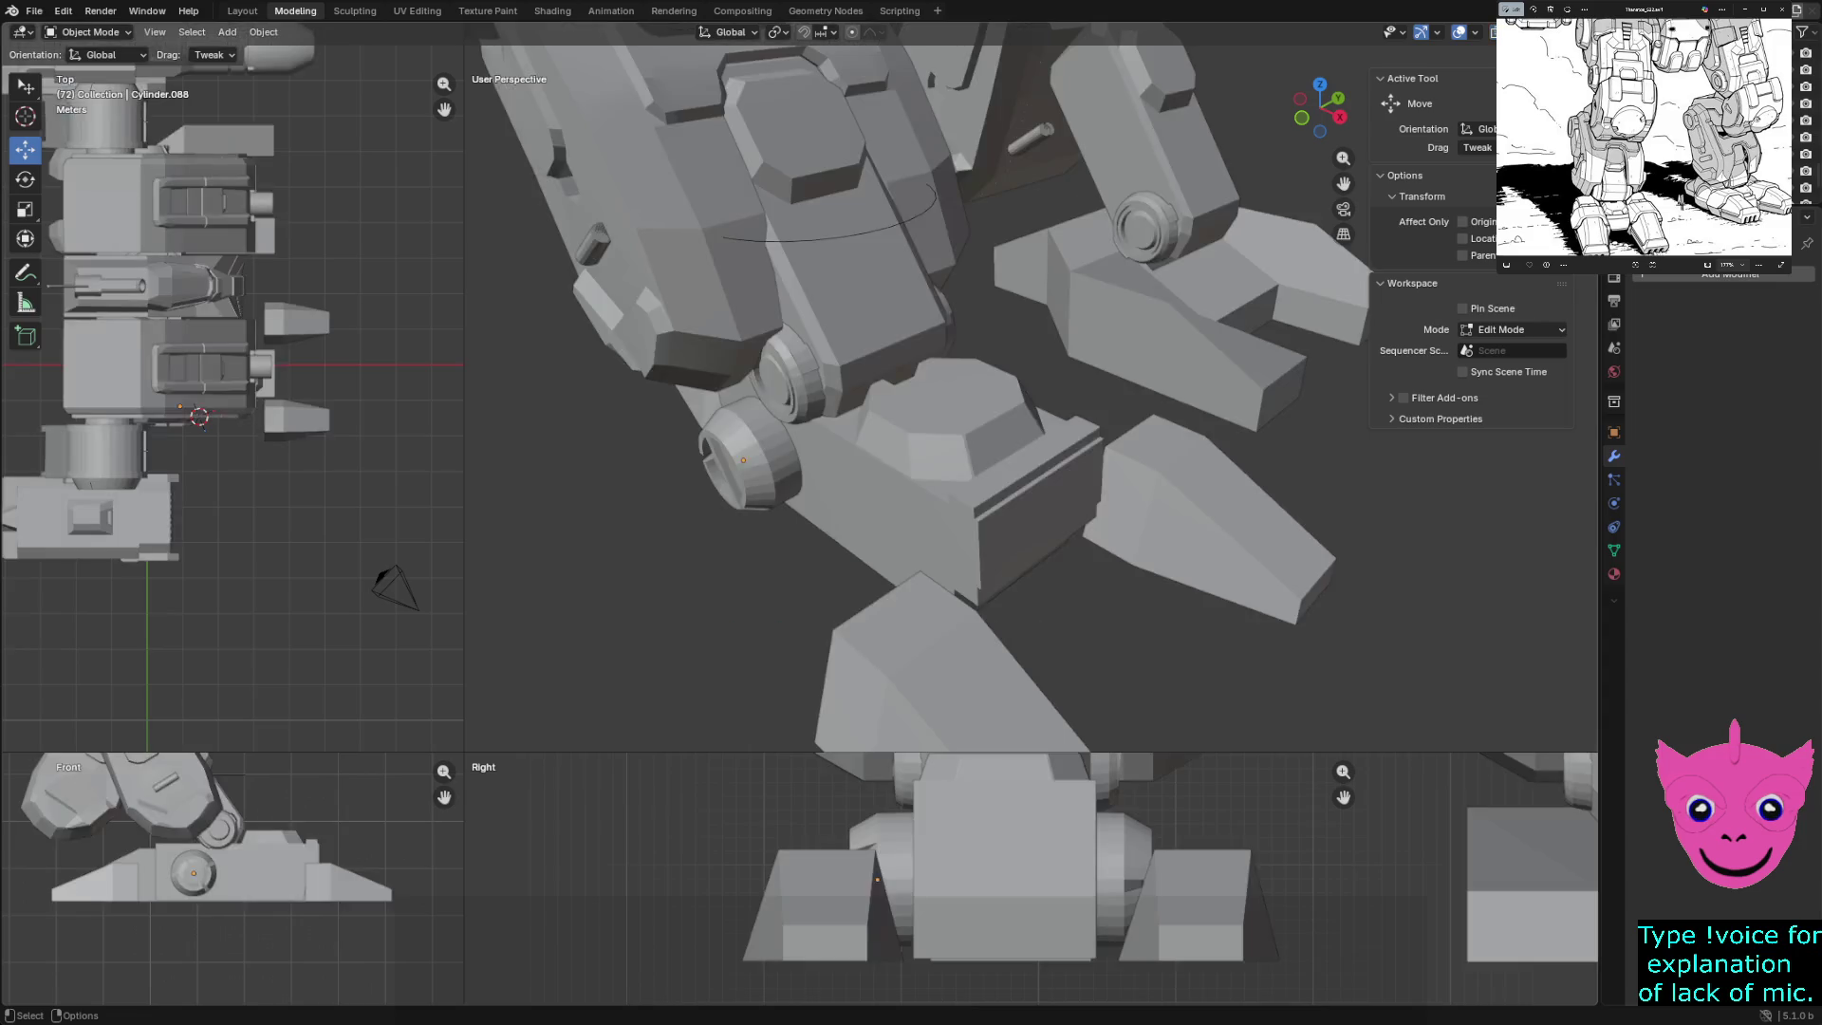
left_click(949, 493)
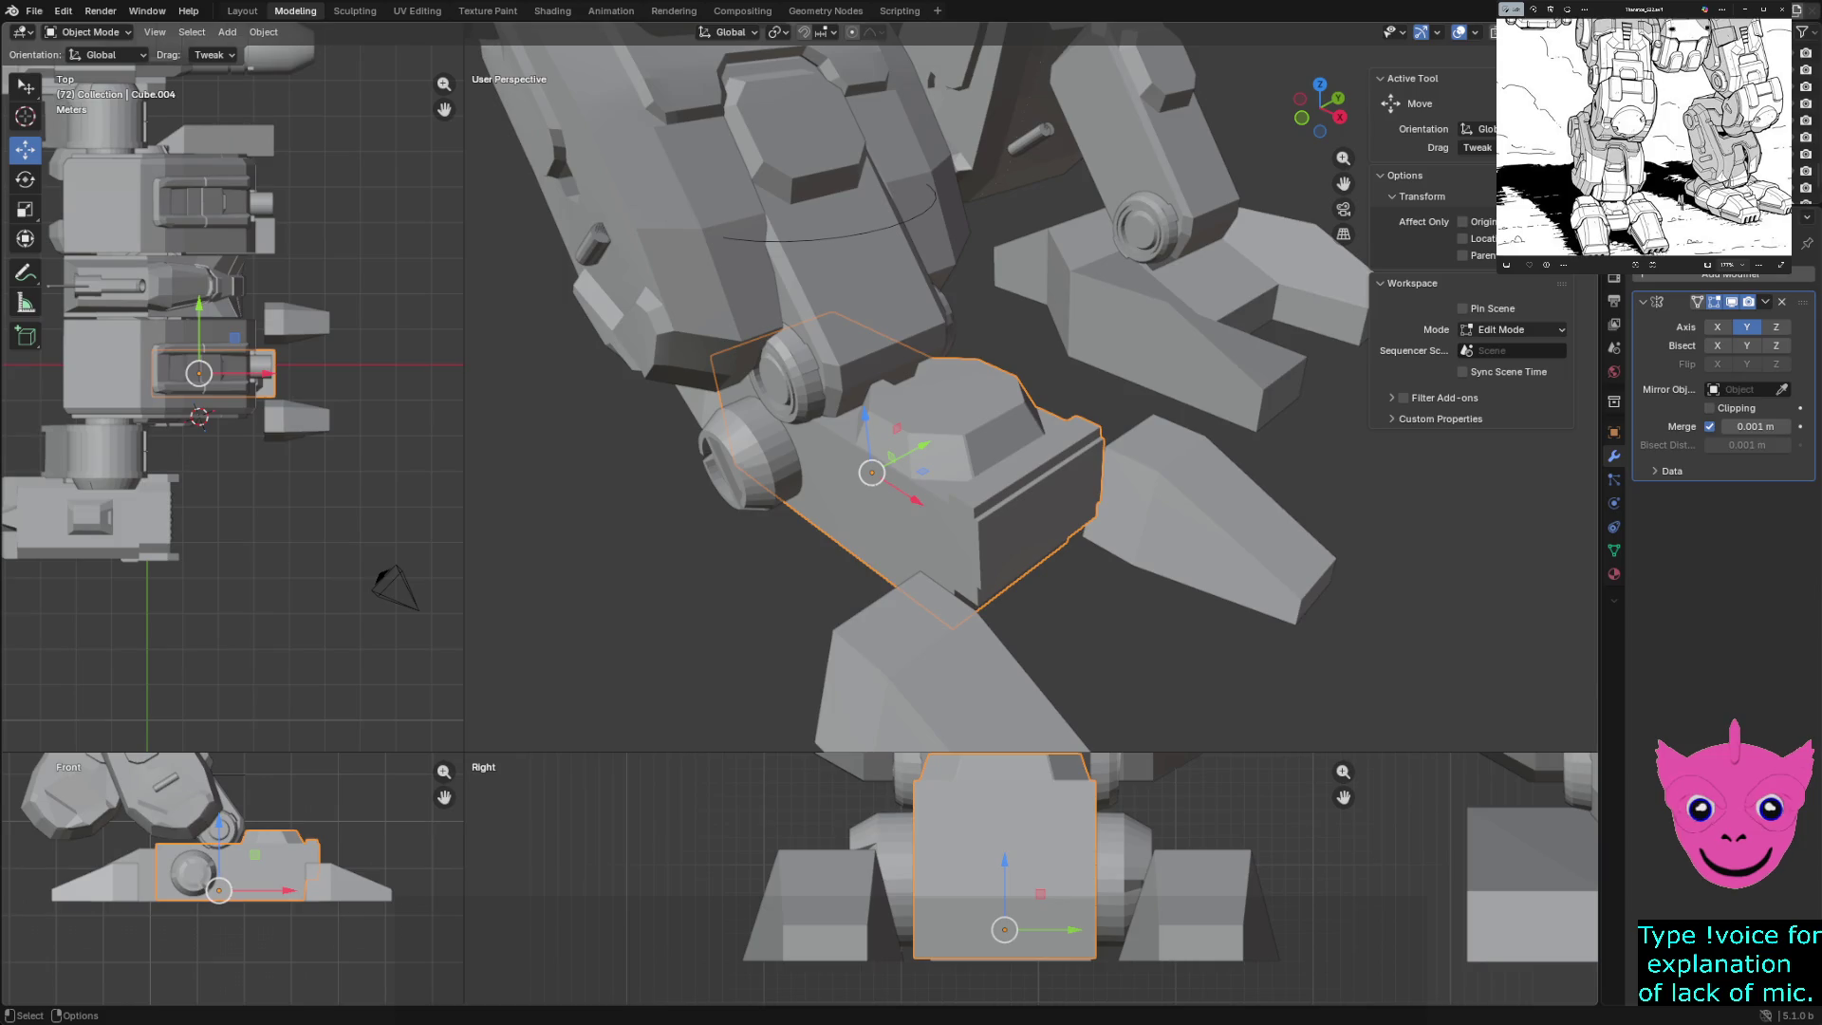
middle_click_drag(949, 427, 968, 332)
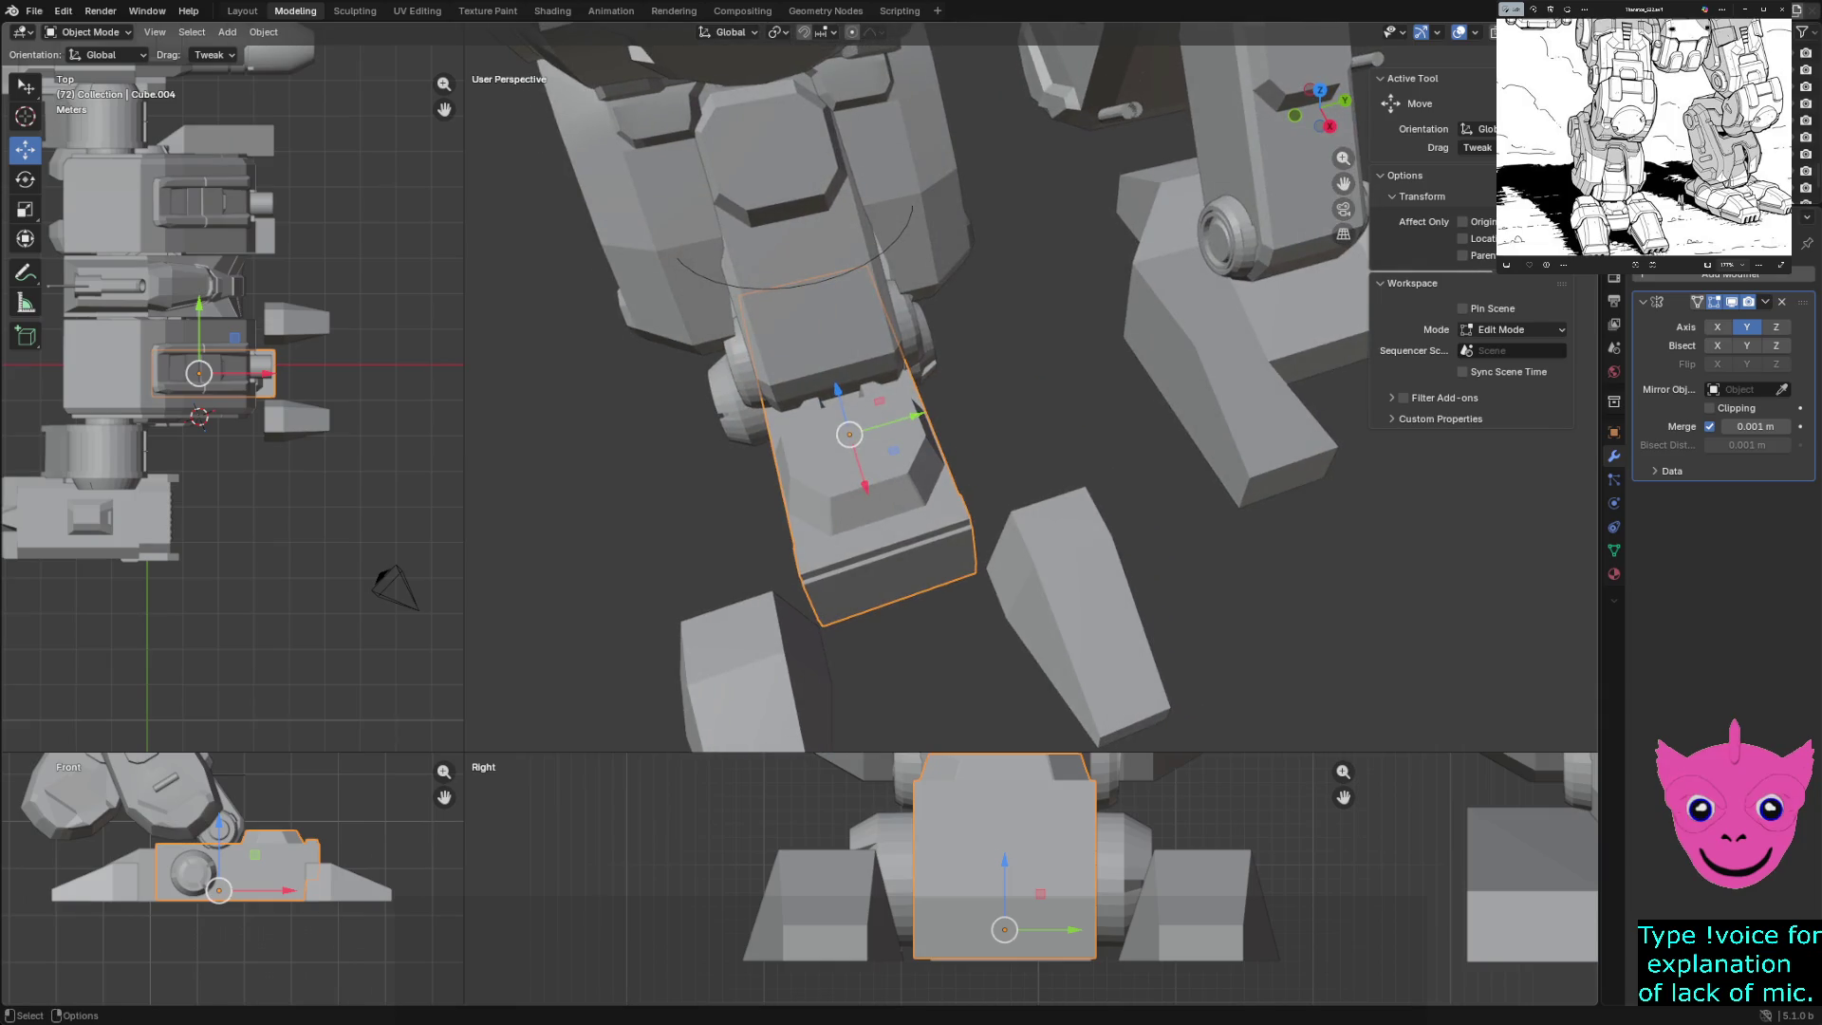
- In Edit Mode on the ankle block, select a quad face at the front of its top
key("Tab")
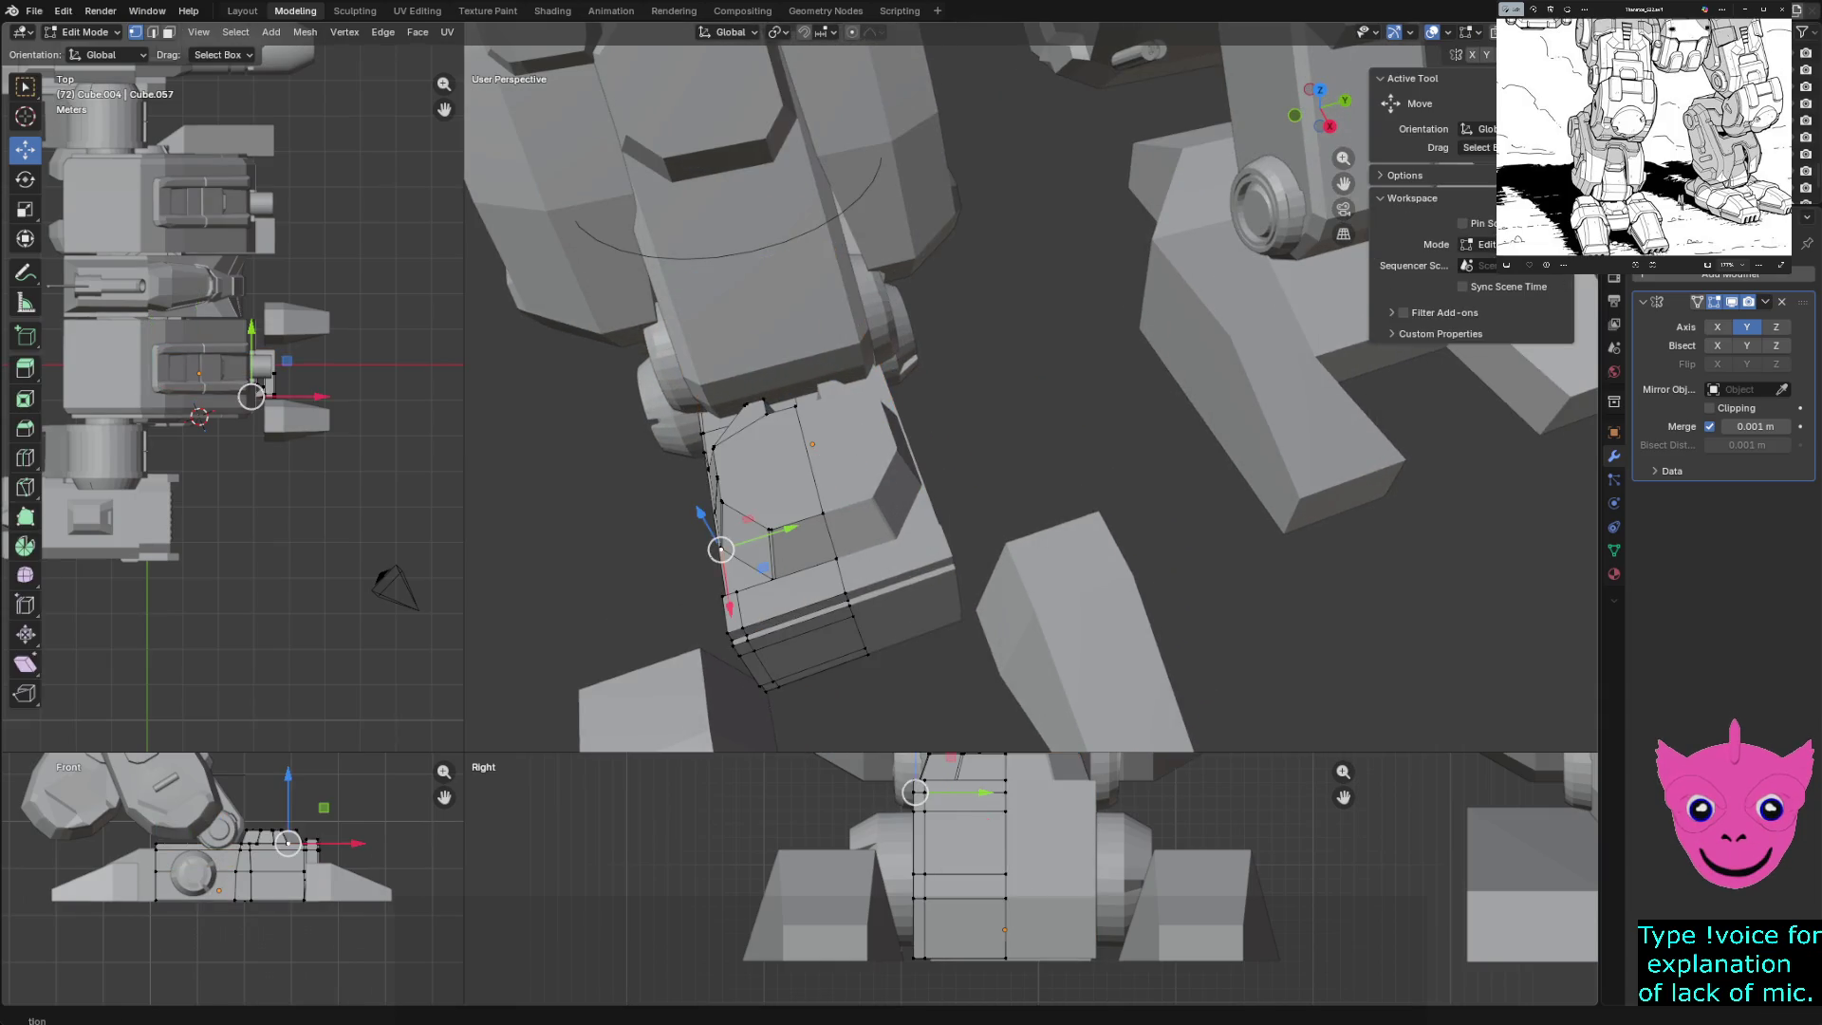
left_click(823, 514, "shift")
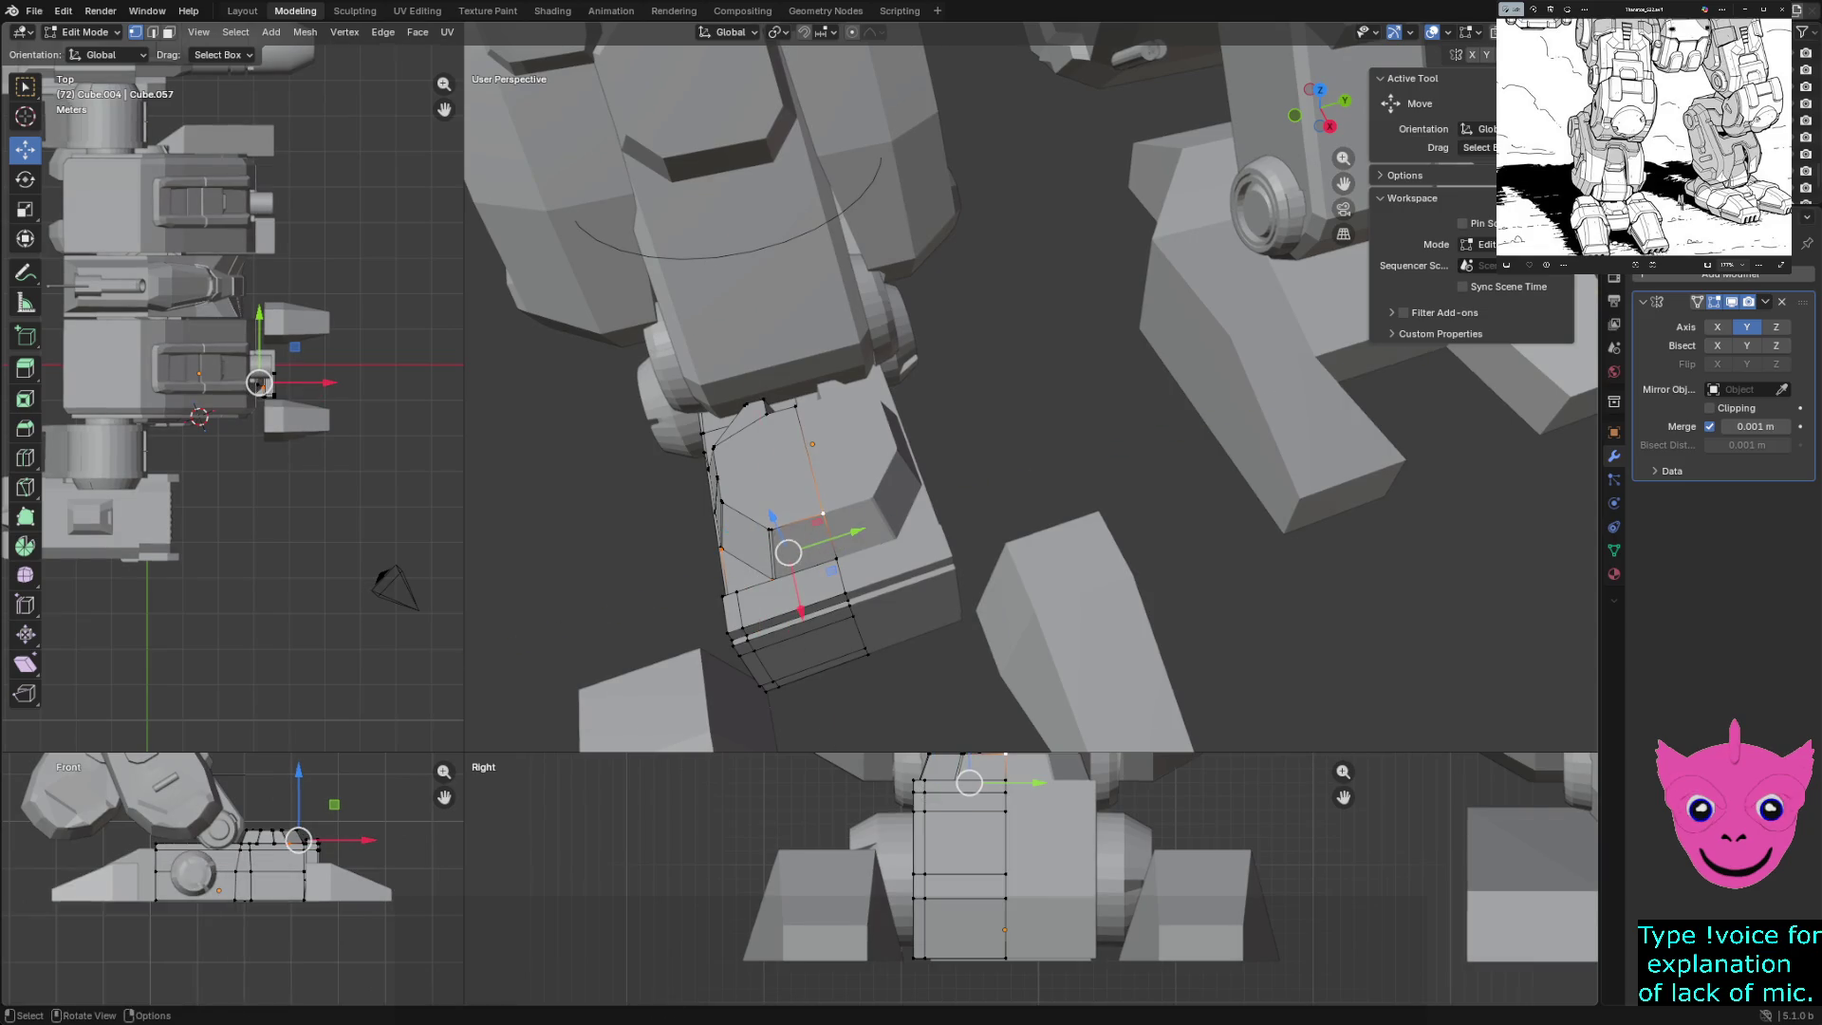
left_click(775, 575, "shift")
left_click(836, 558, "shift")
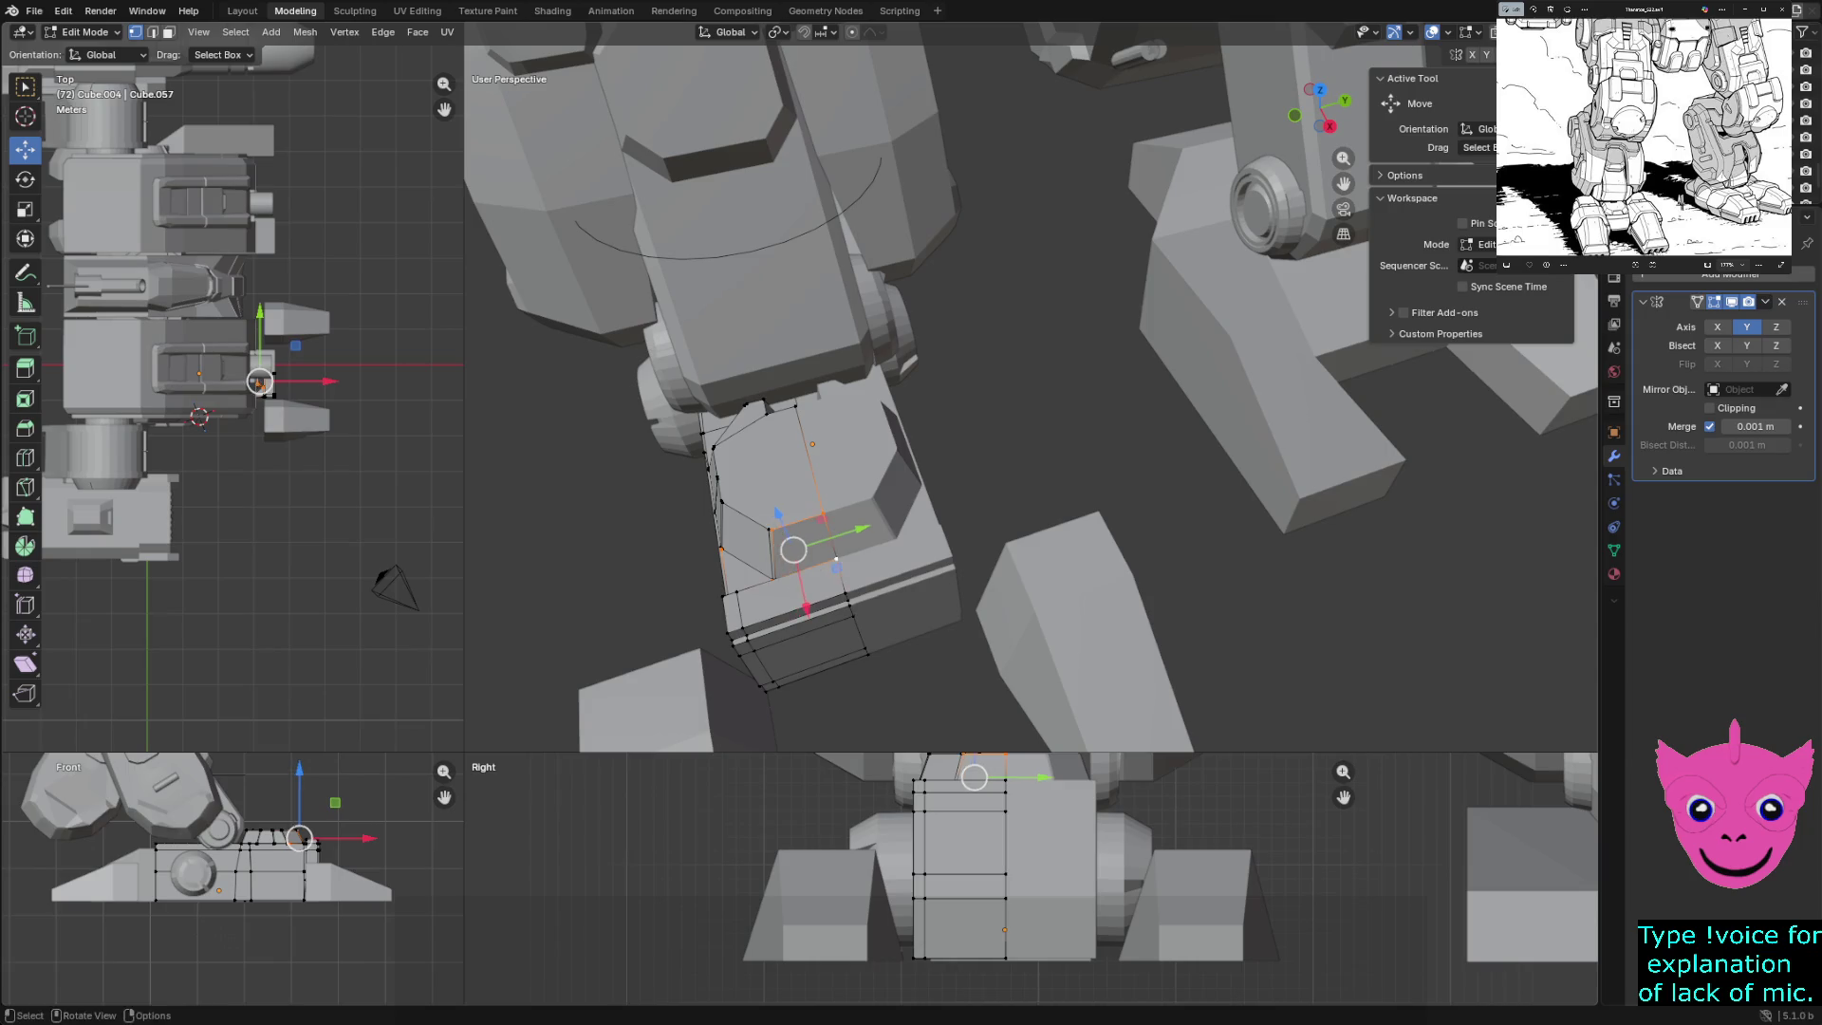
middle_click_drag(948, 427, 987, 408)
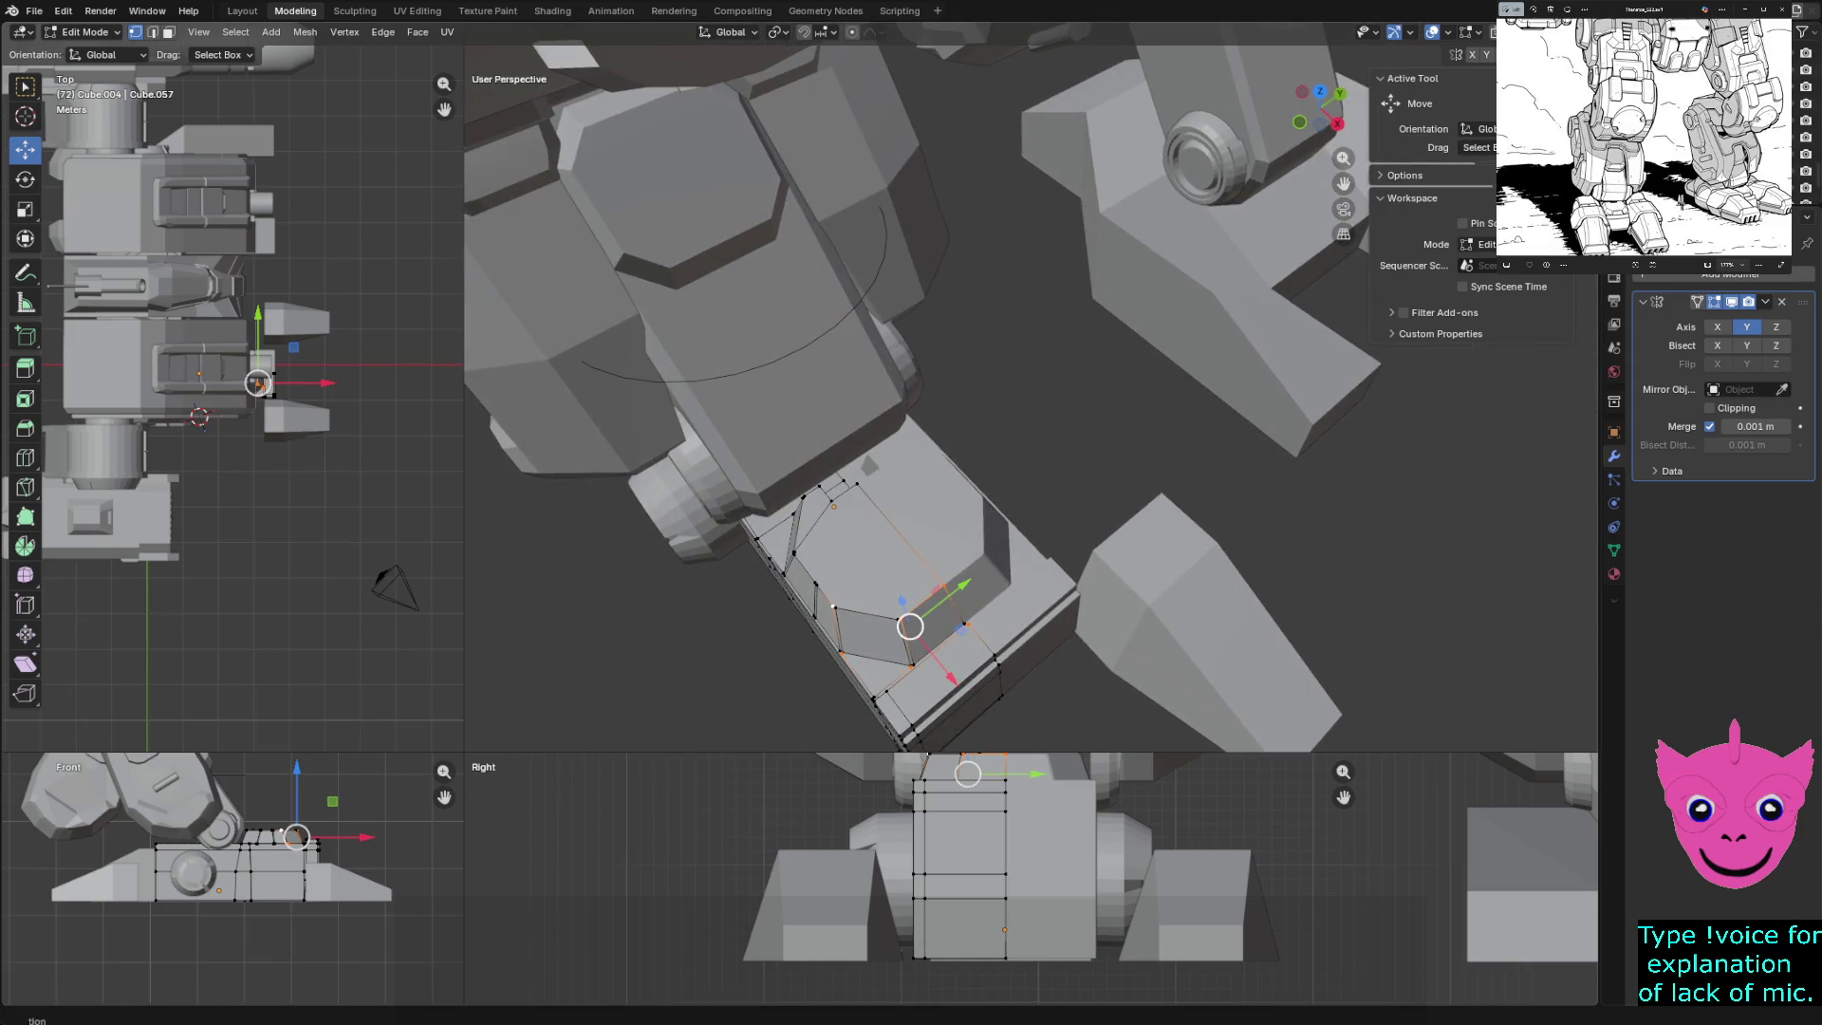
scroll(949, 427, "up", 2)
middle_click_drag(949, 427, 978, 418)
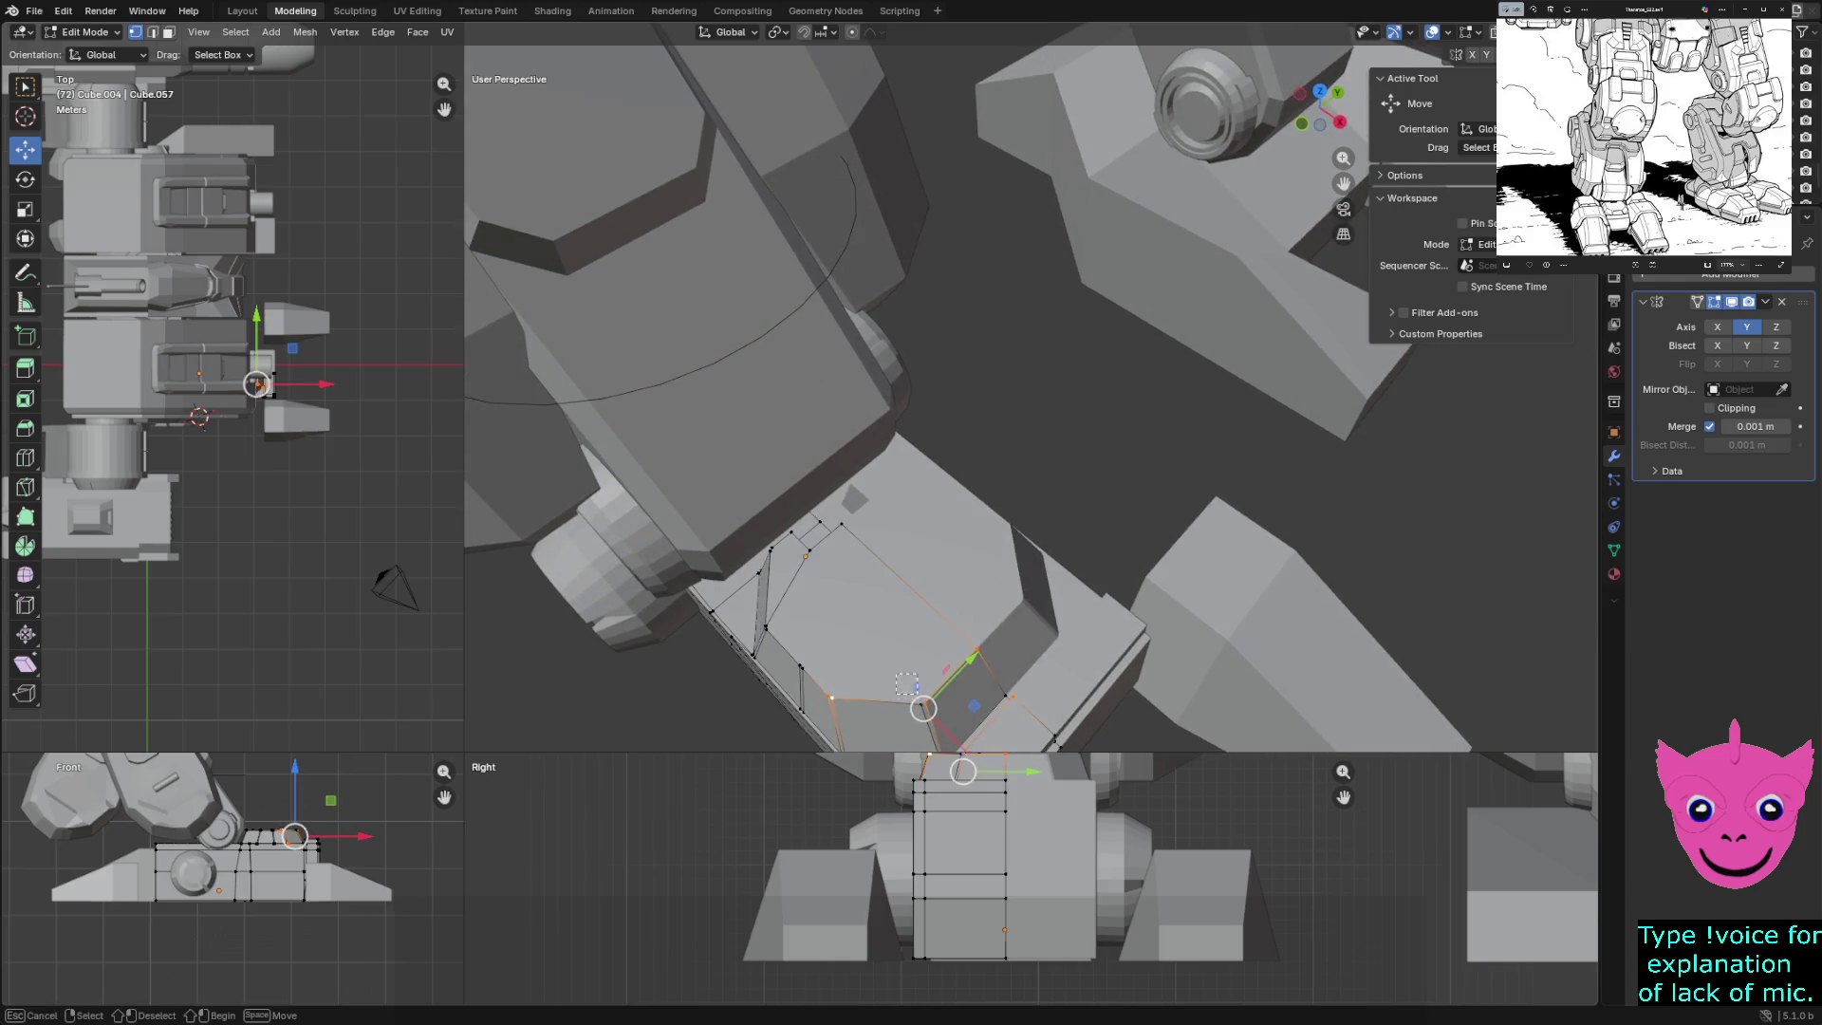
key("b")
key("Escape")
- Add the neighbouring right and left sloped faces to the selection
middle_click_drag(1001, 690, 1023, 648, "shift")
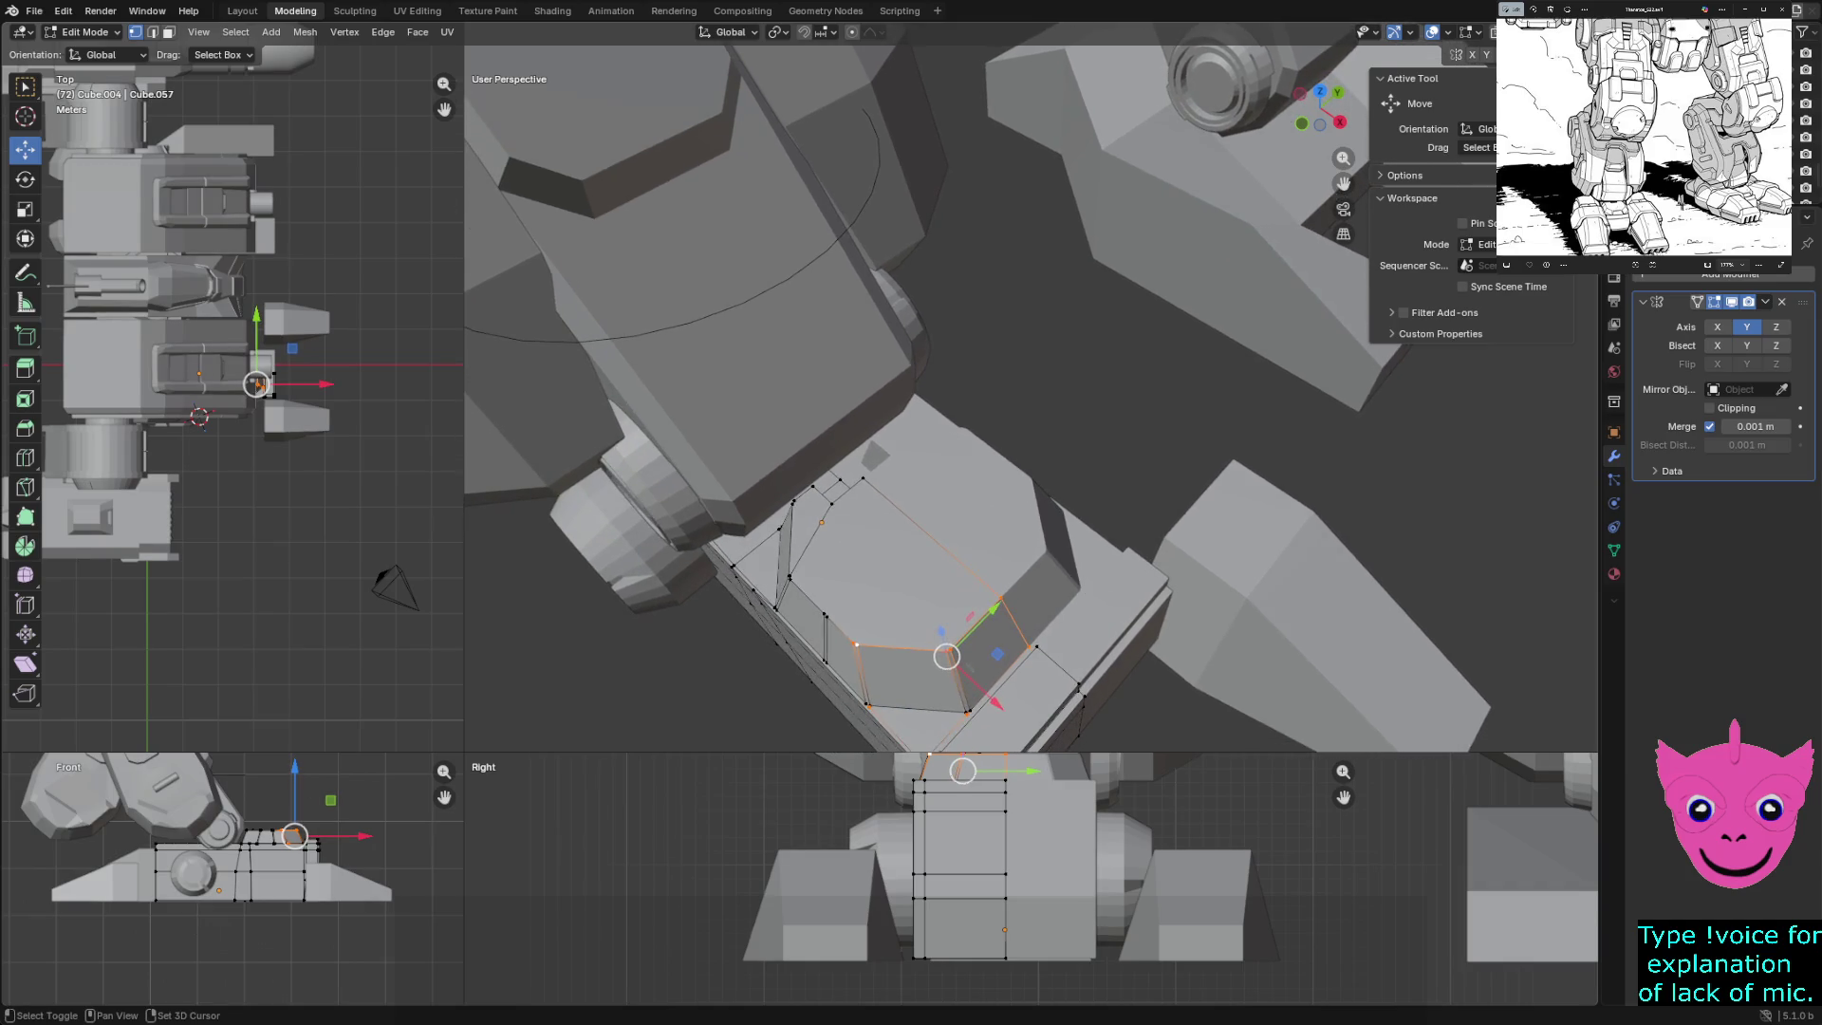
left_click(997, 654, "shift")
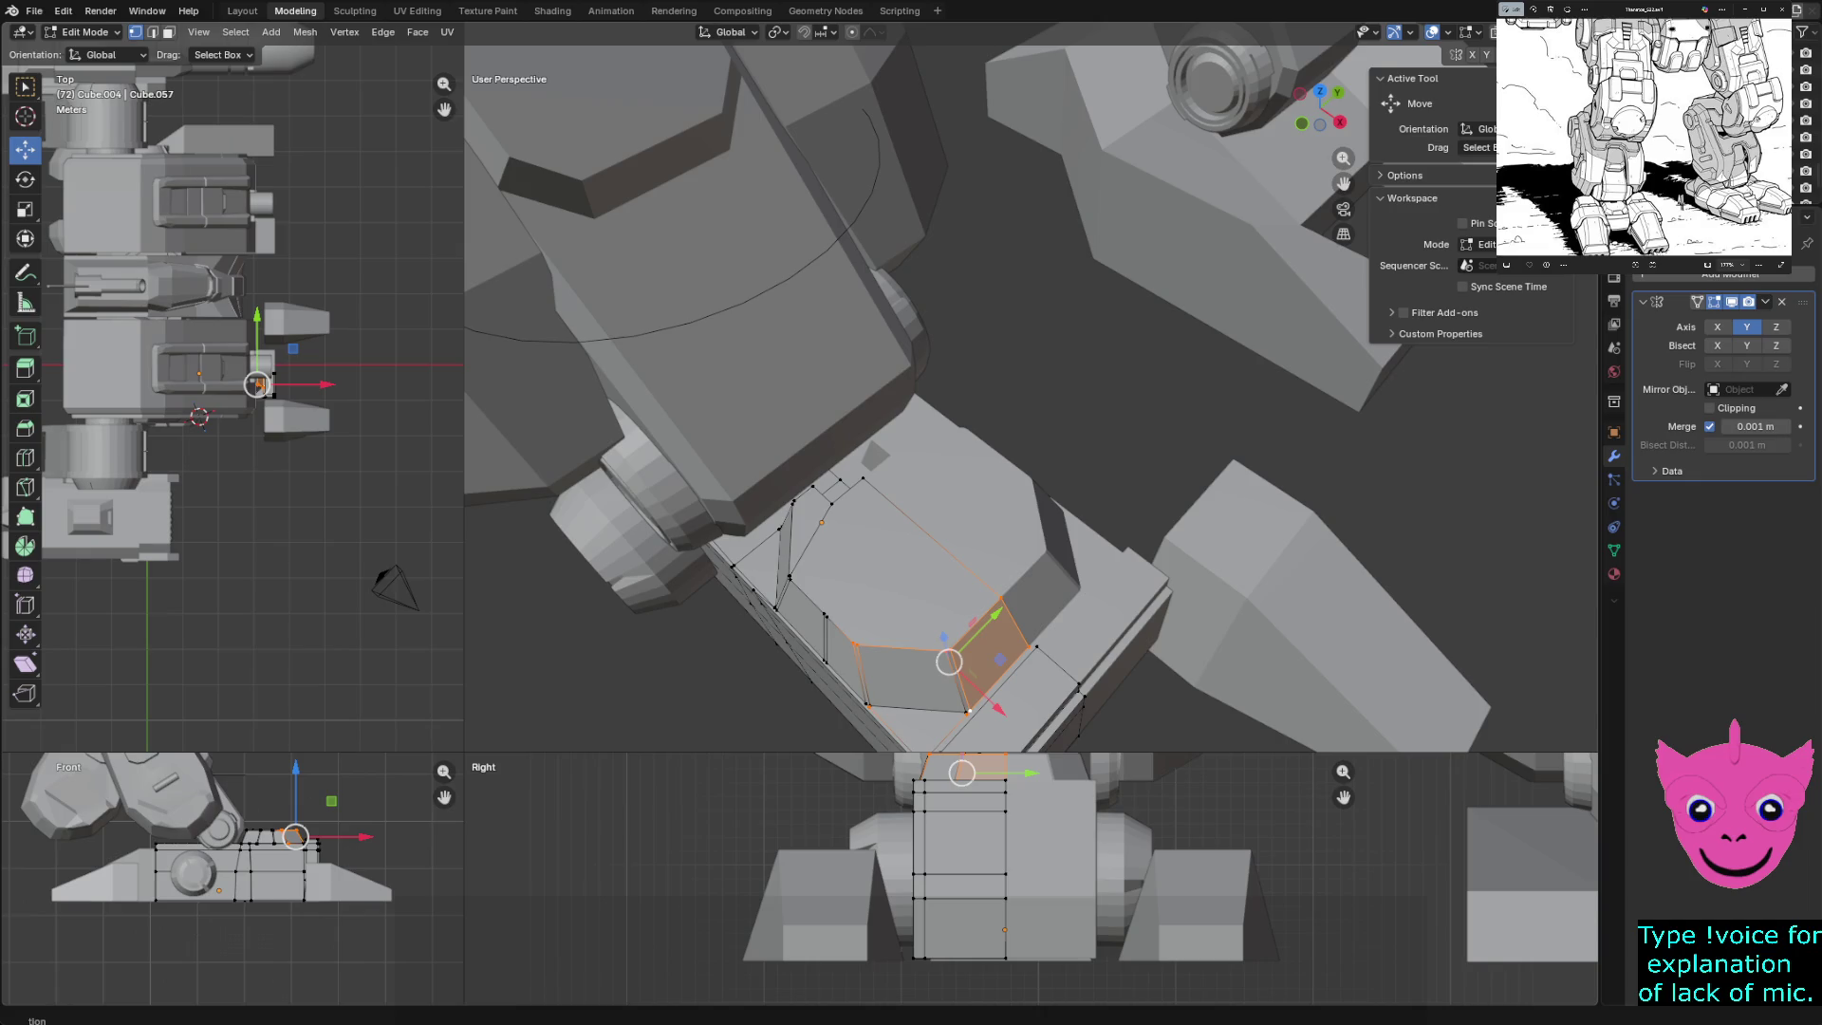
left_click(966, 712, "shift")
left_click(966, 712, "shift")
left_click(911, 676, "shift")
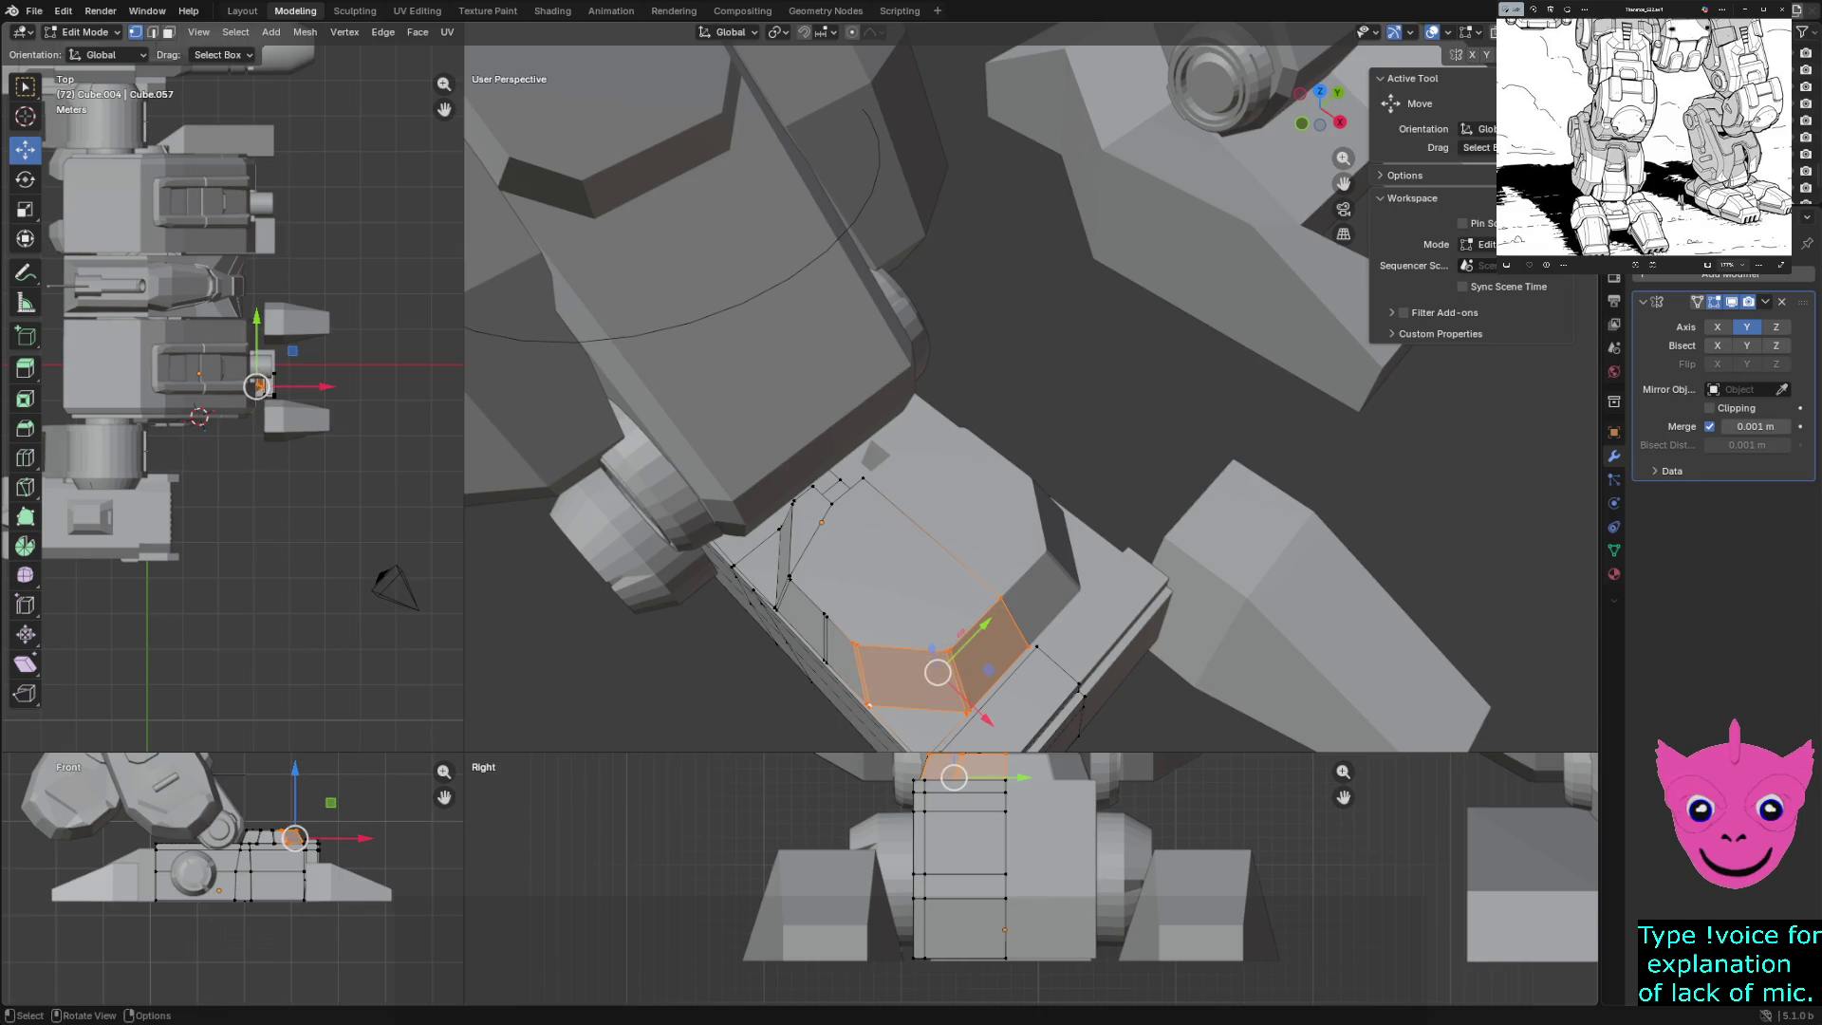
middle_click_drag(996, 475, 958, 493)
left_click(879, 681, "shift")
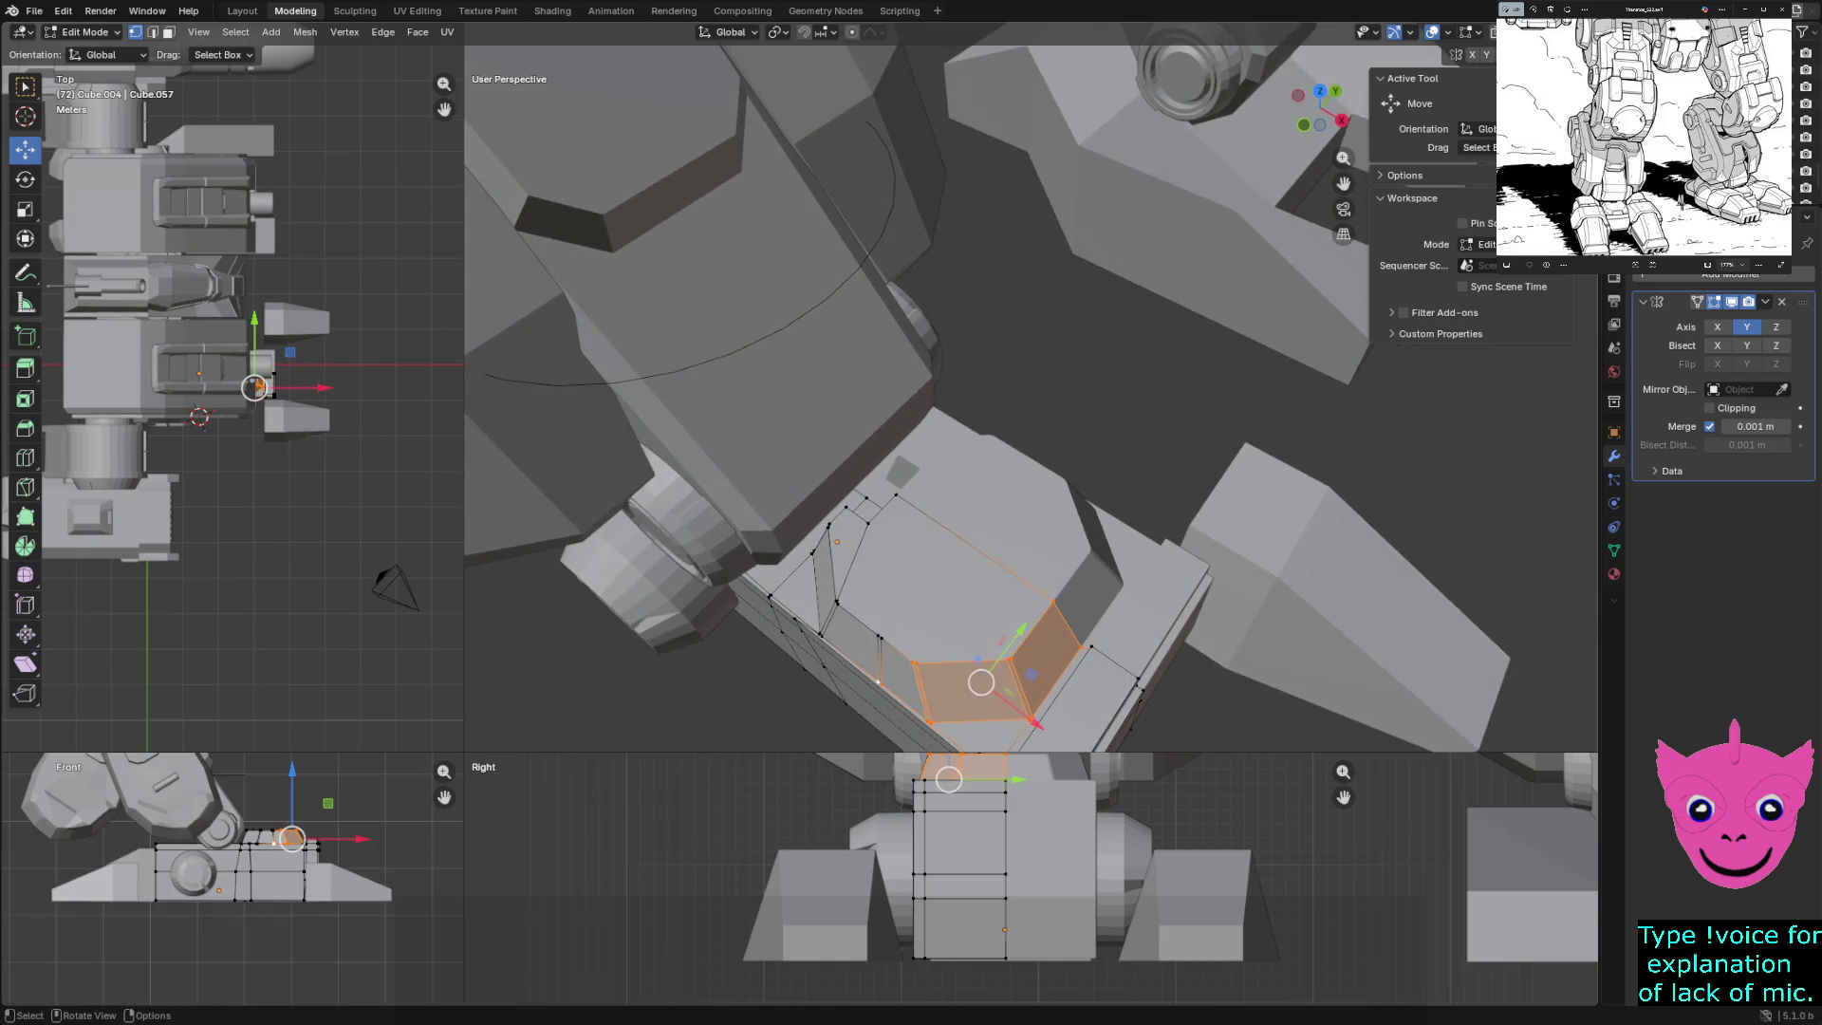
left_click(819, 634, "shift")
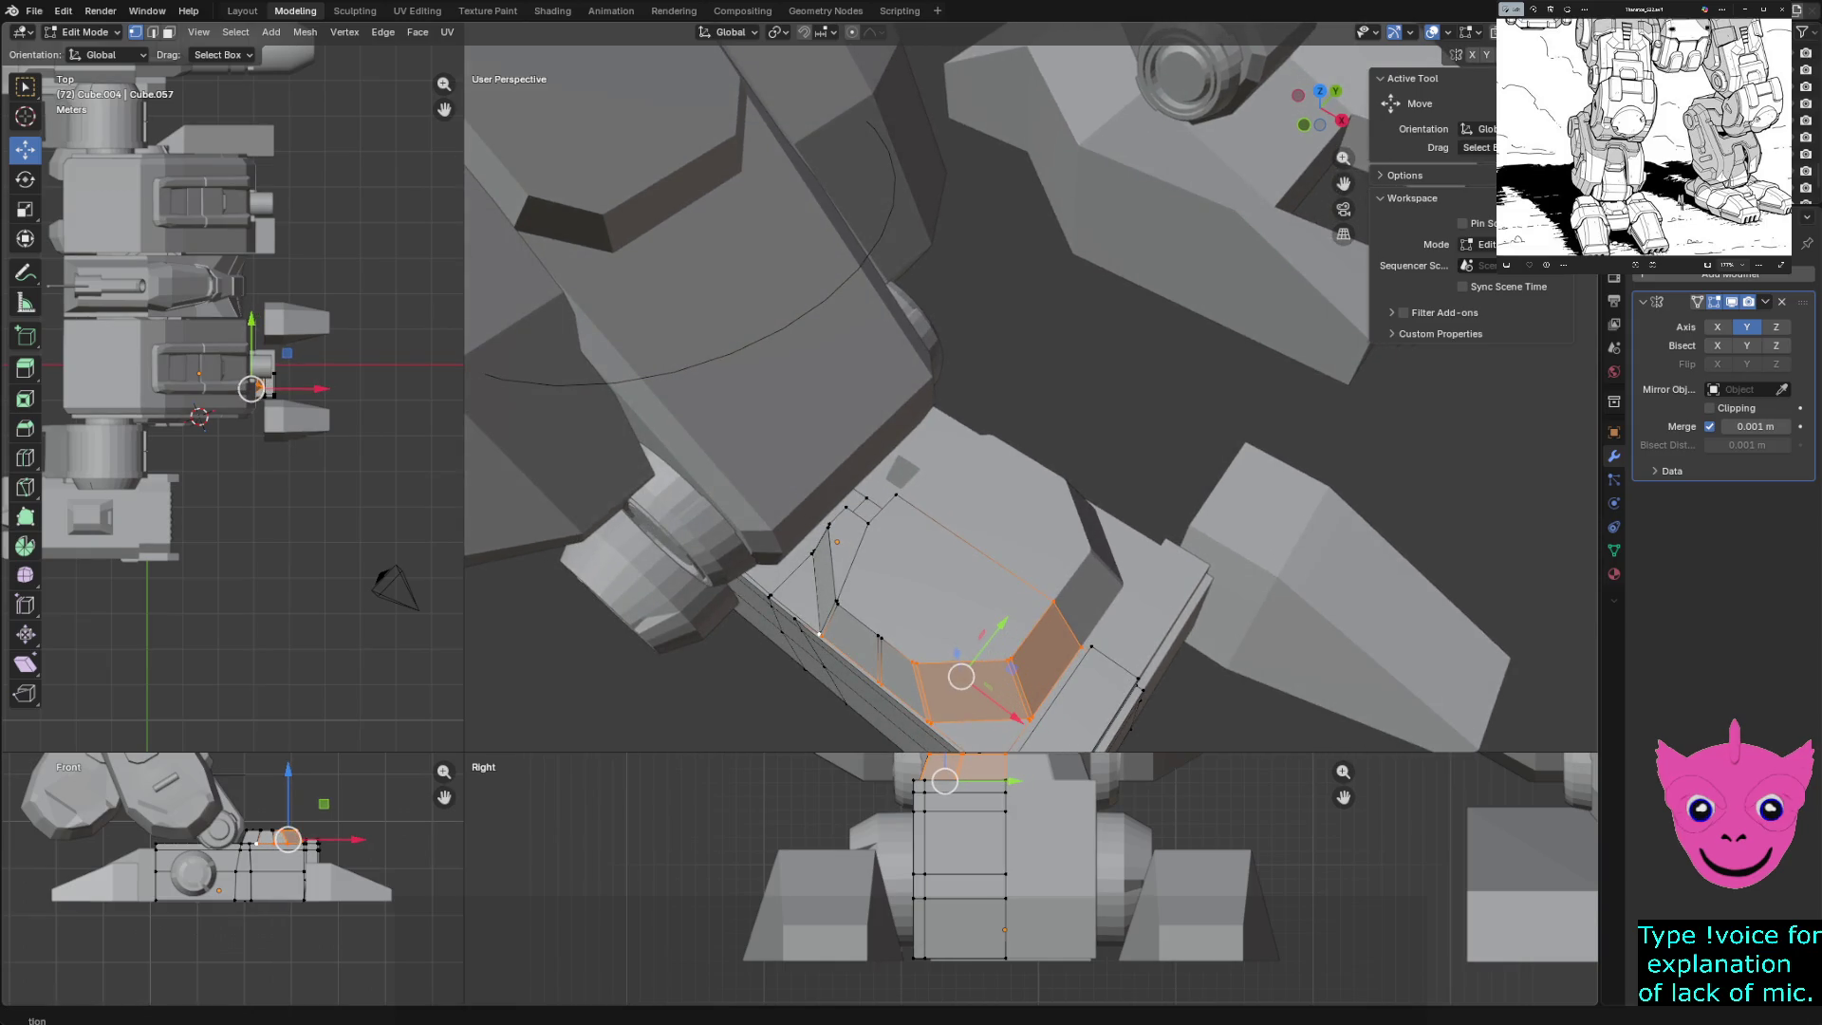
left_click(879, 635, "shift")
middle_click_drag(878, 636, 1023, 570)
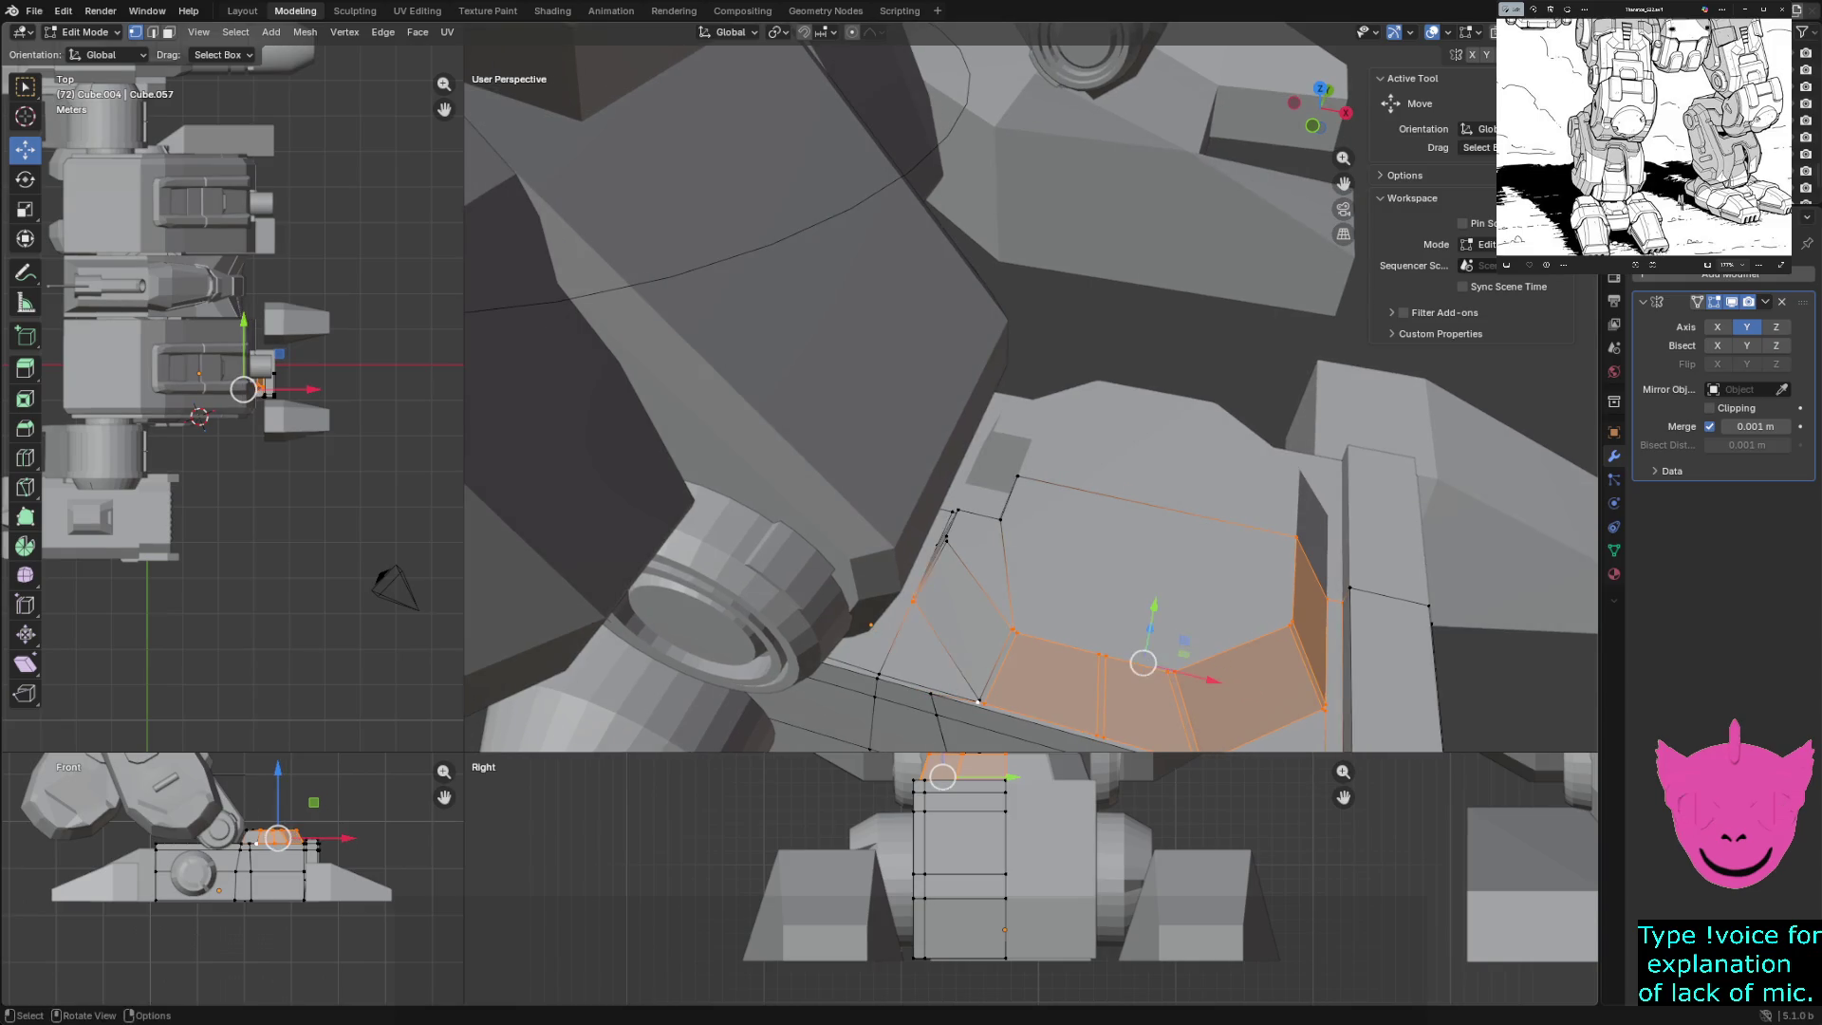
- Box-select the remaining sloped top faces to complete the ring around the ankle block
scroll(1030, 399, "up", 3, "shift")
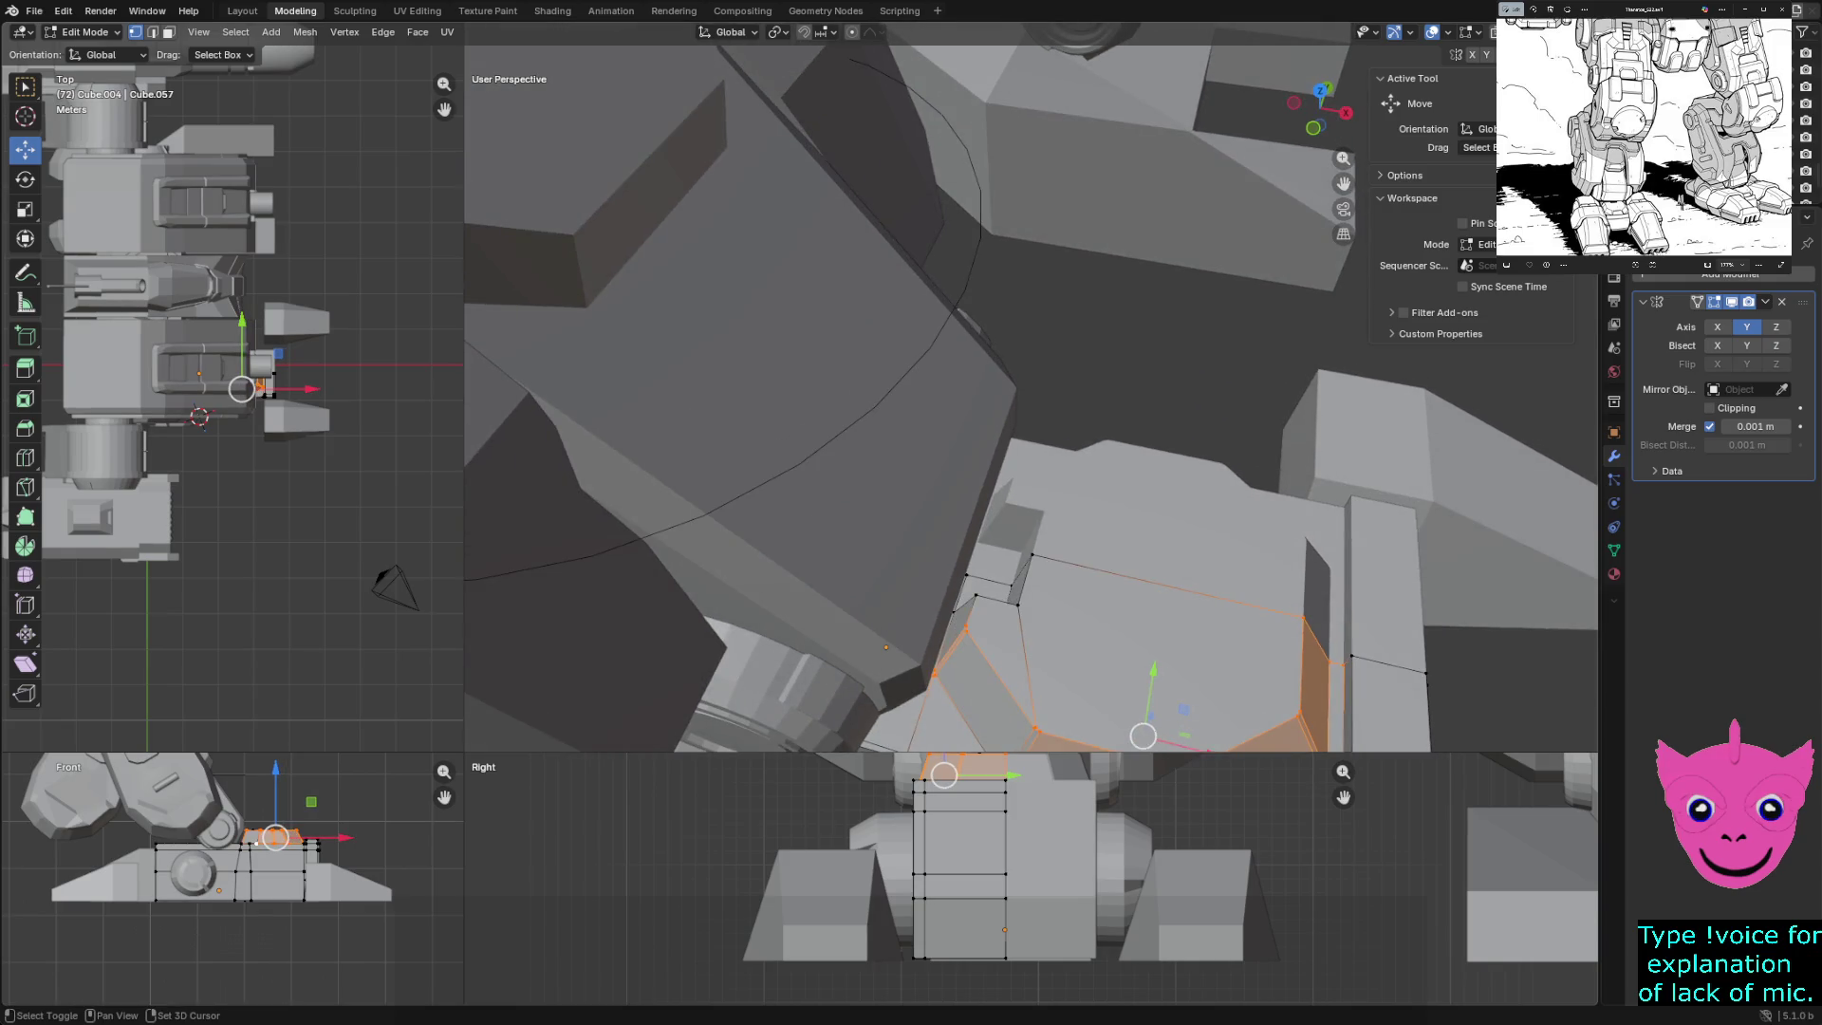
middle_click_drag(1030, 398, 988, 377, "shift")
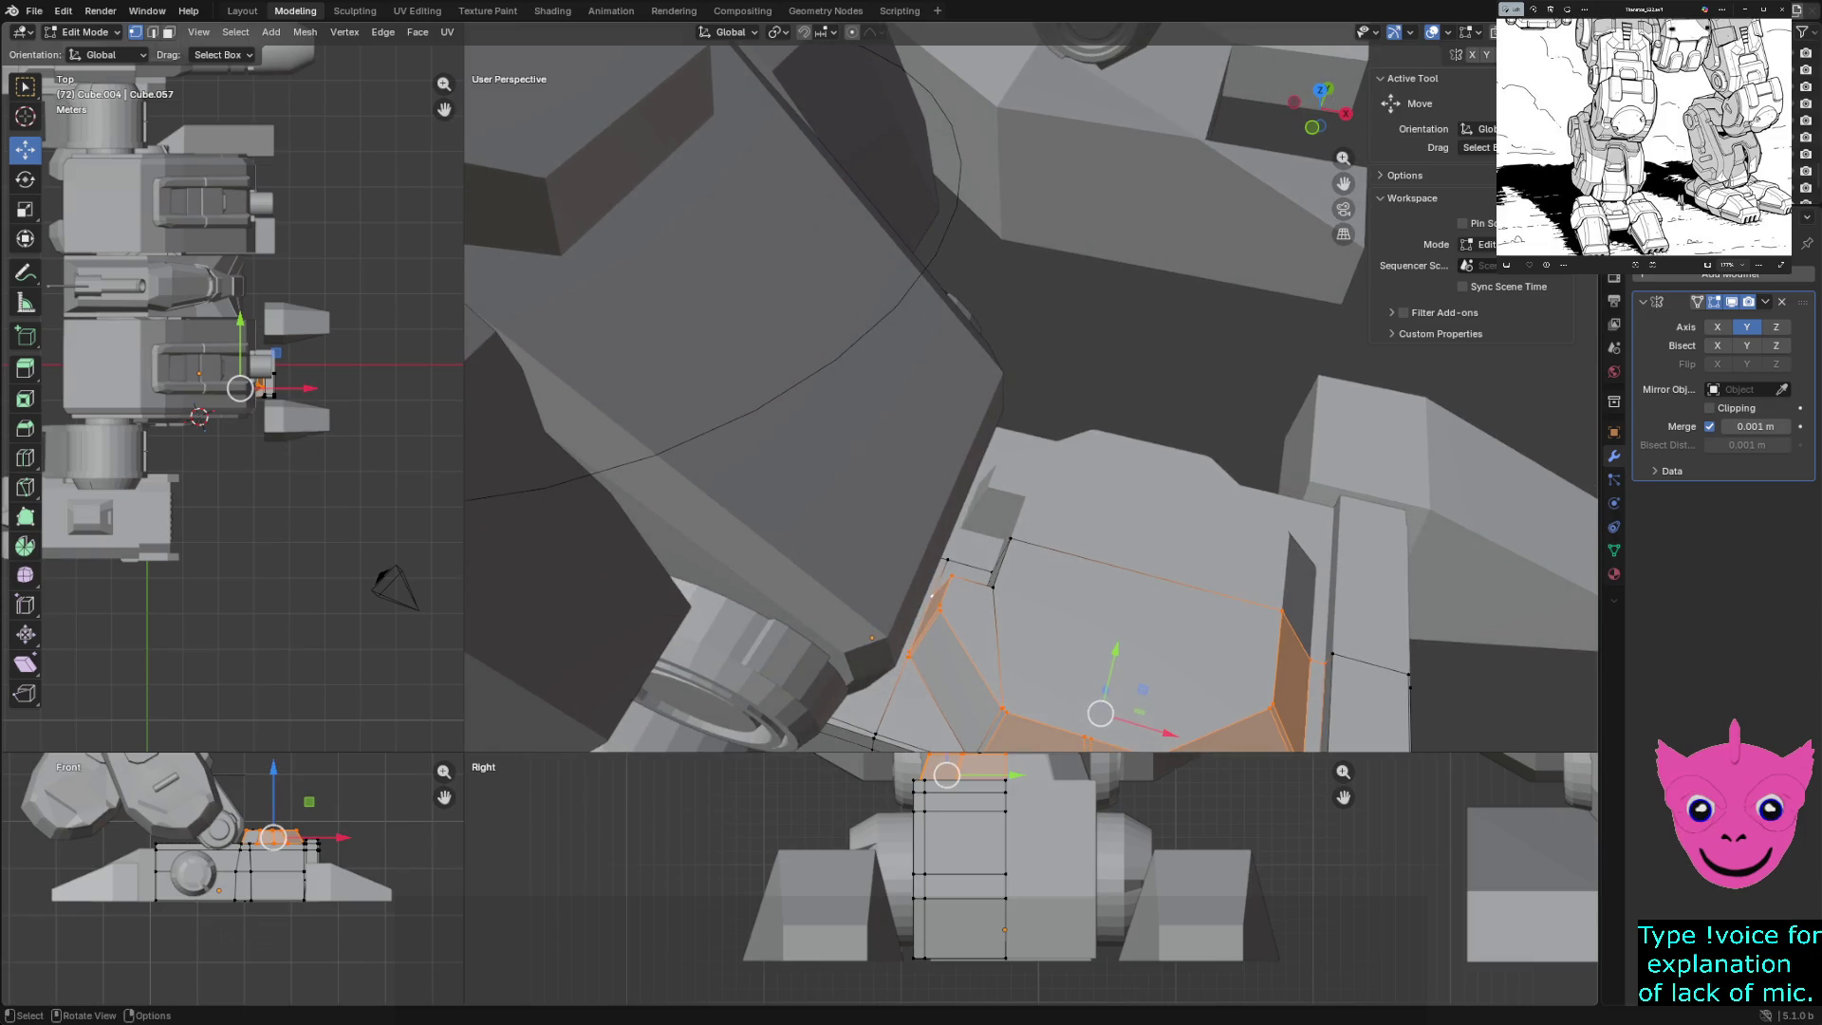
scroll(988, 376, "down", 1, "shift")
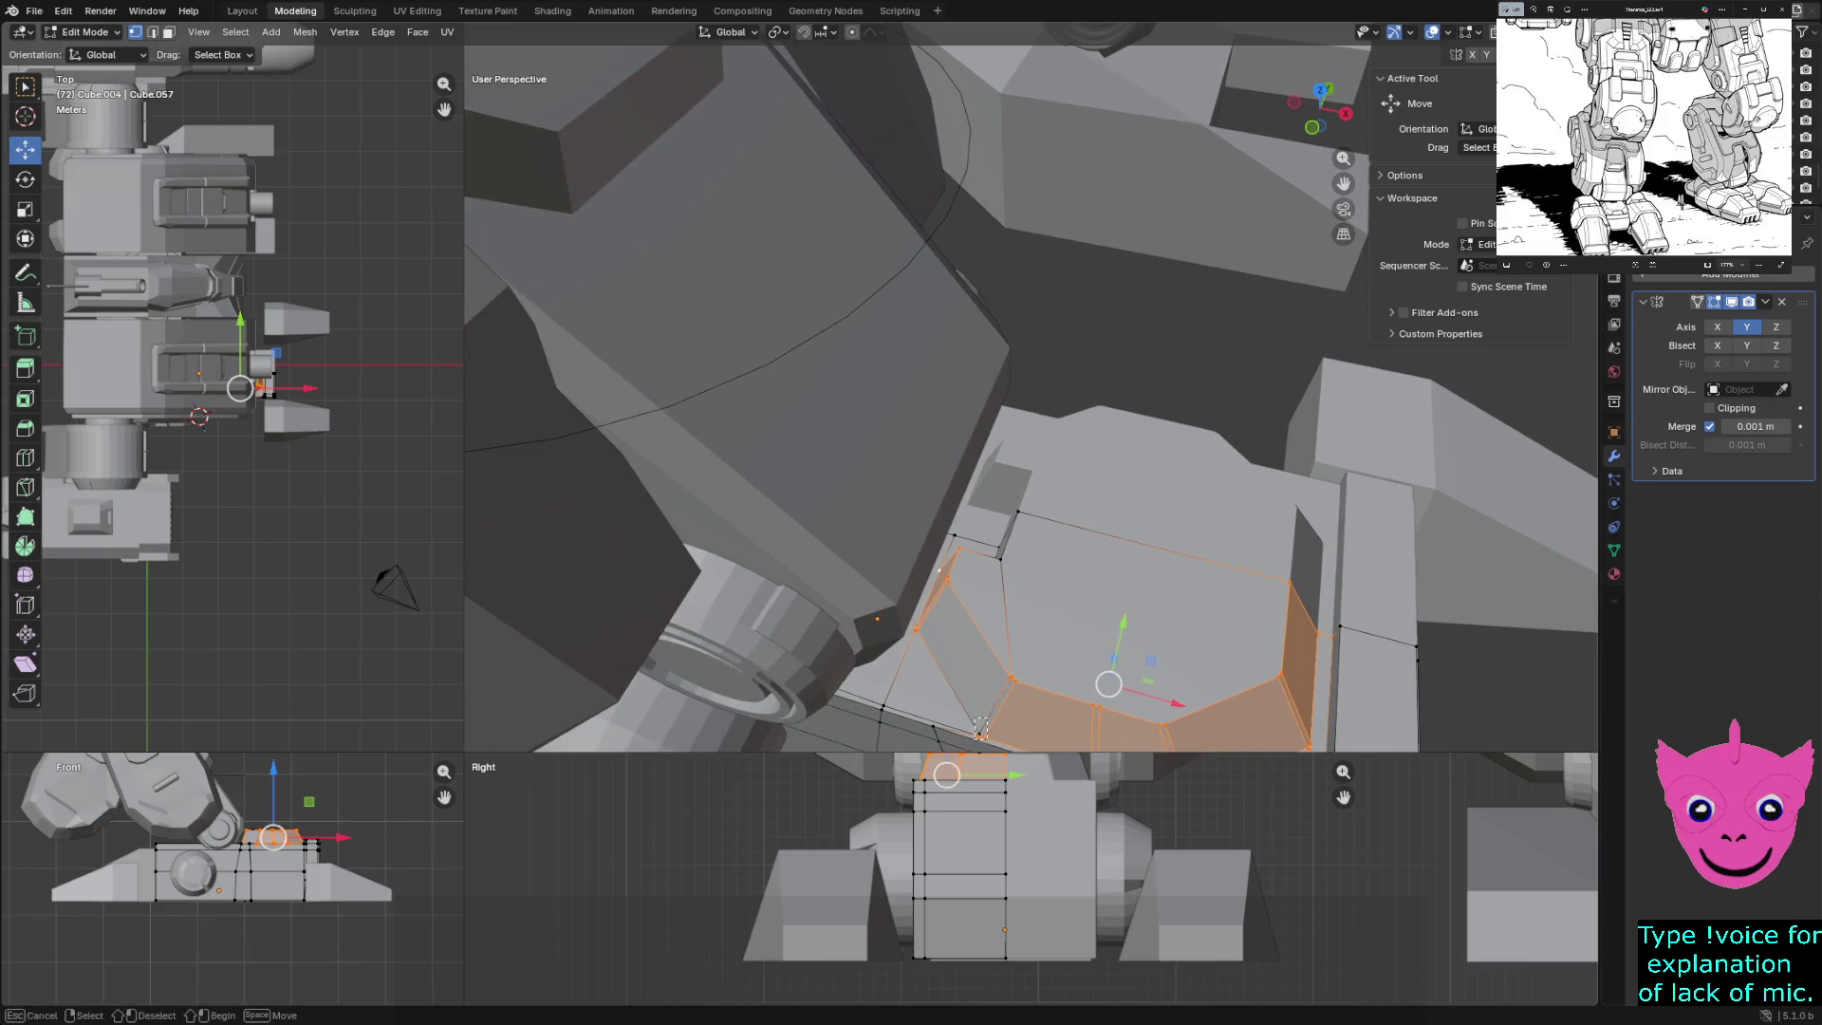
middle_click_drag(988, 377, 944, 410)
middle_click_drag(911, 636, 870, 654)
key("b")
left_click_drag(870, 655, 887, 706)
key("b")
left_click_drag(870, 626, 949, 740)
middle_click_drag(949, 740, 1020, 716)
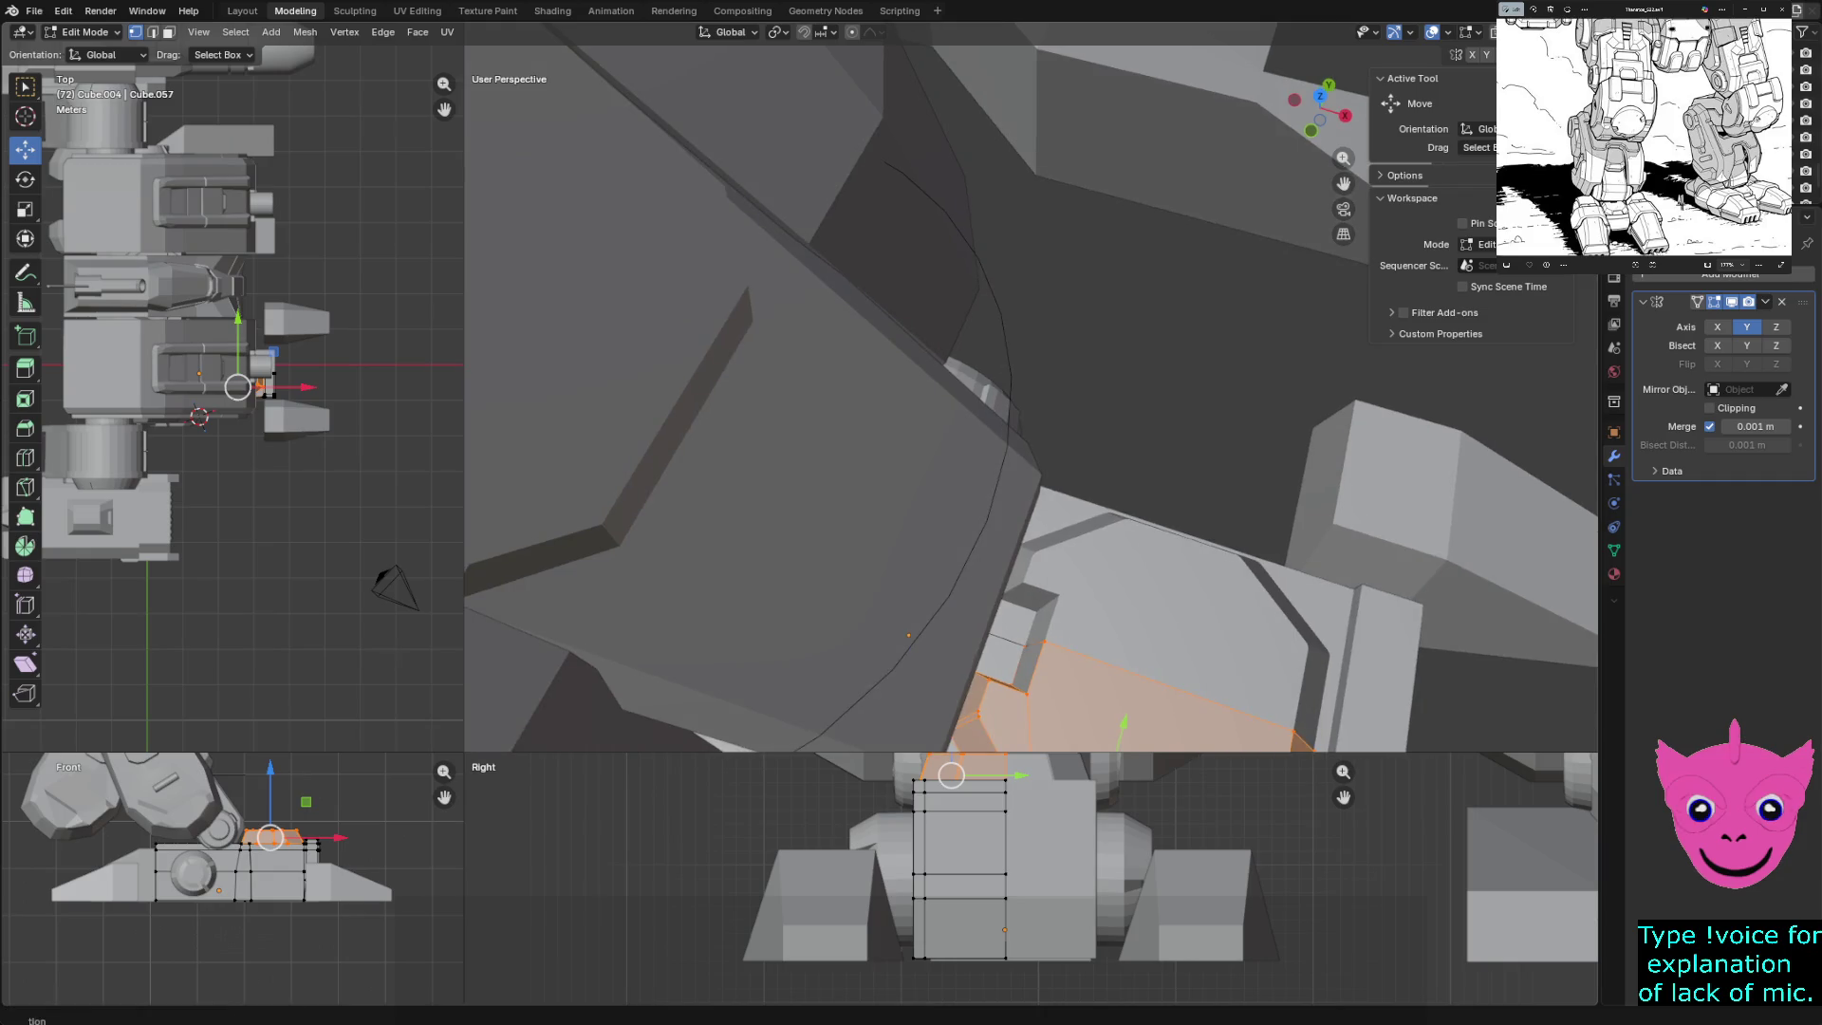
middle_click_drag(908, 634, 880, 620)
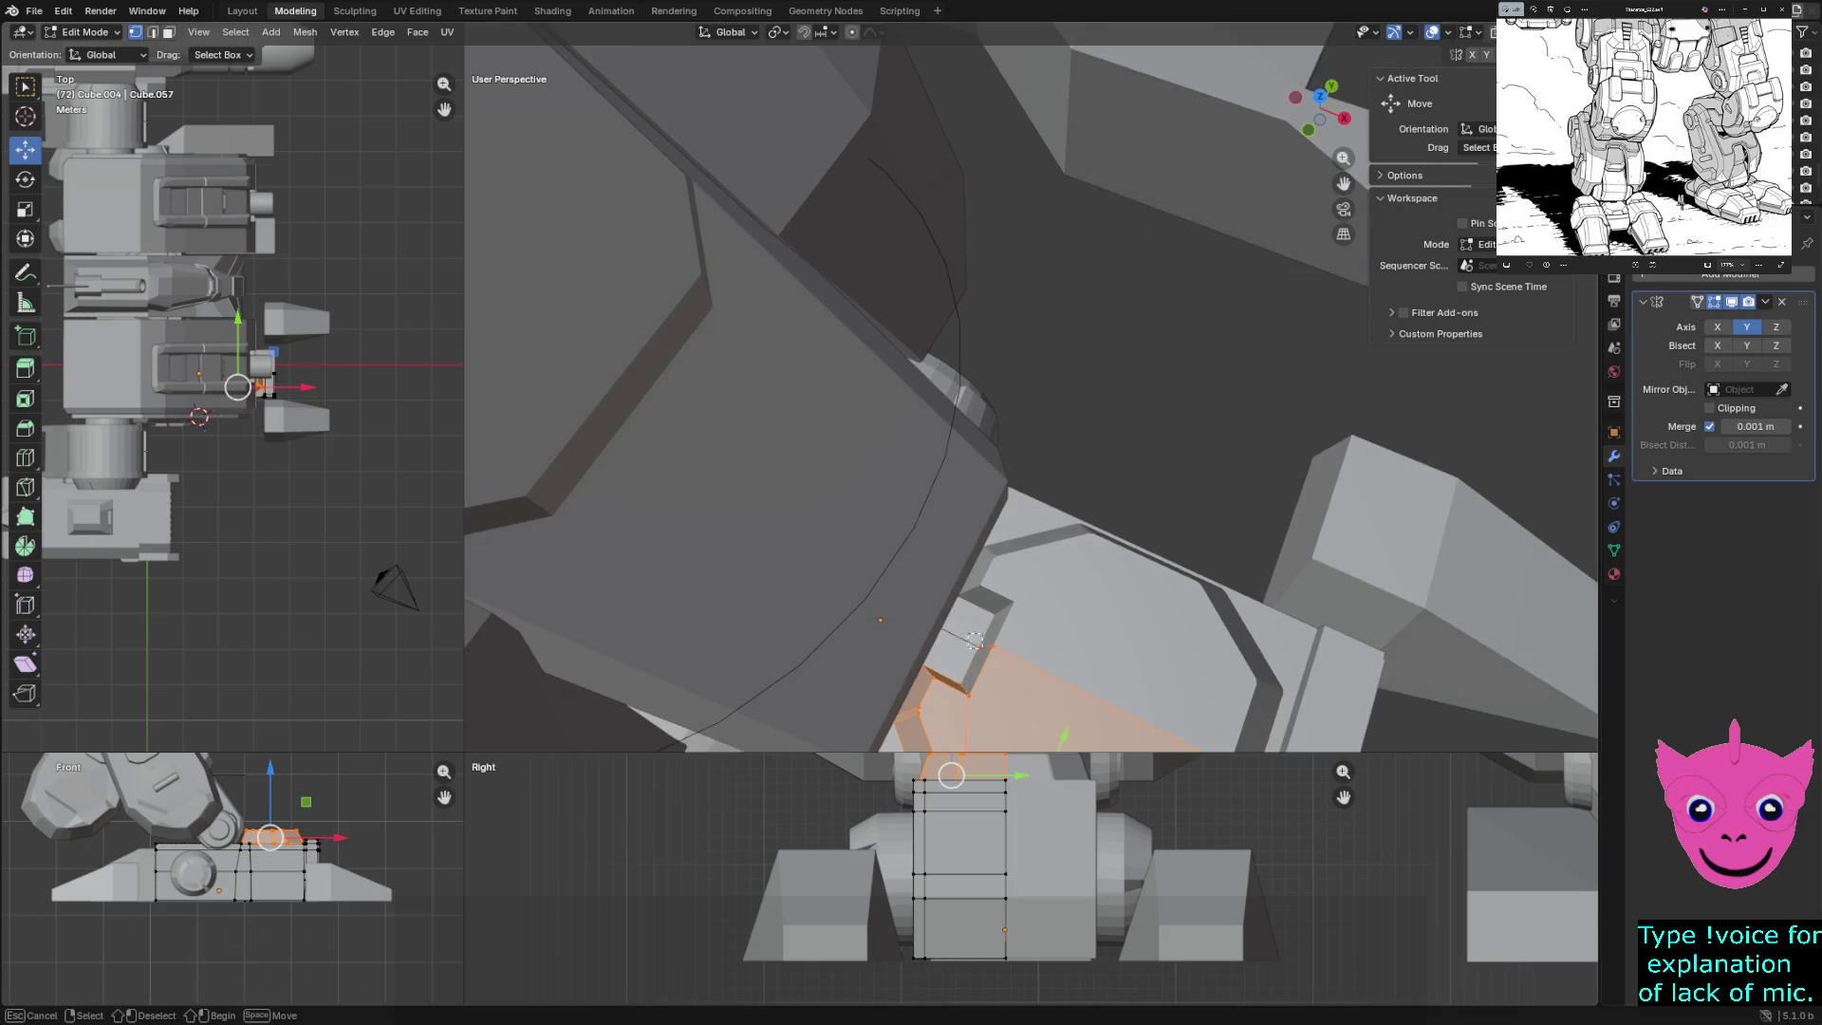
mouse_move(881, 619)
middle_mouse_down()
mouse_move(798, 532)
mouse_move(906, 650)
middle_mouse_up()
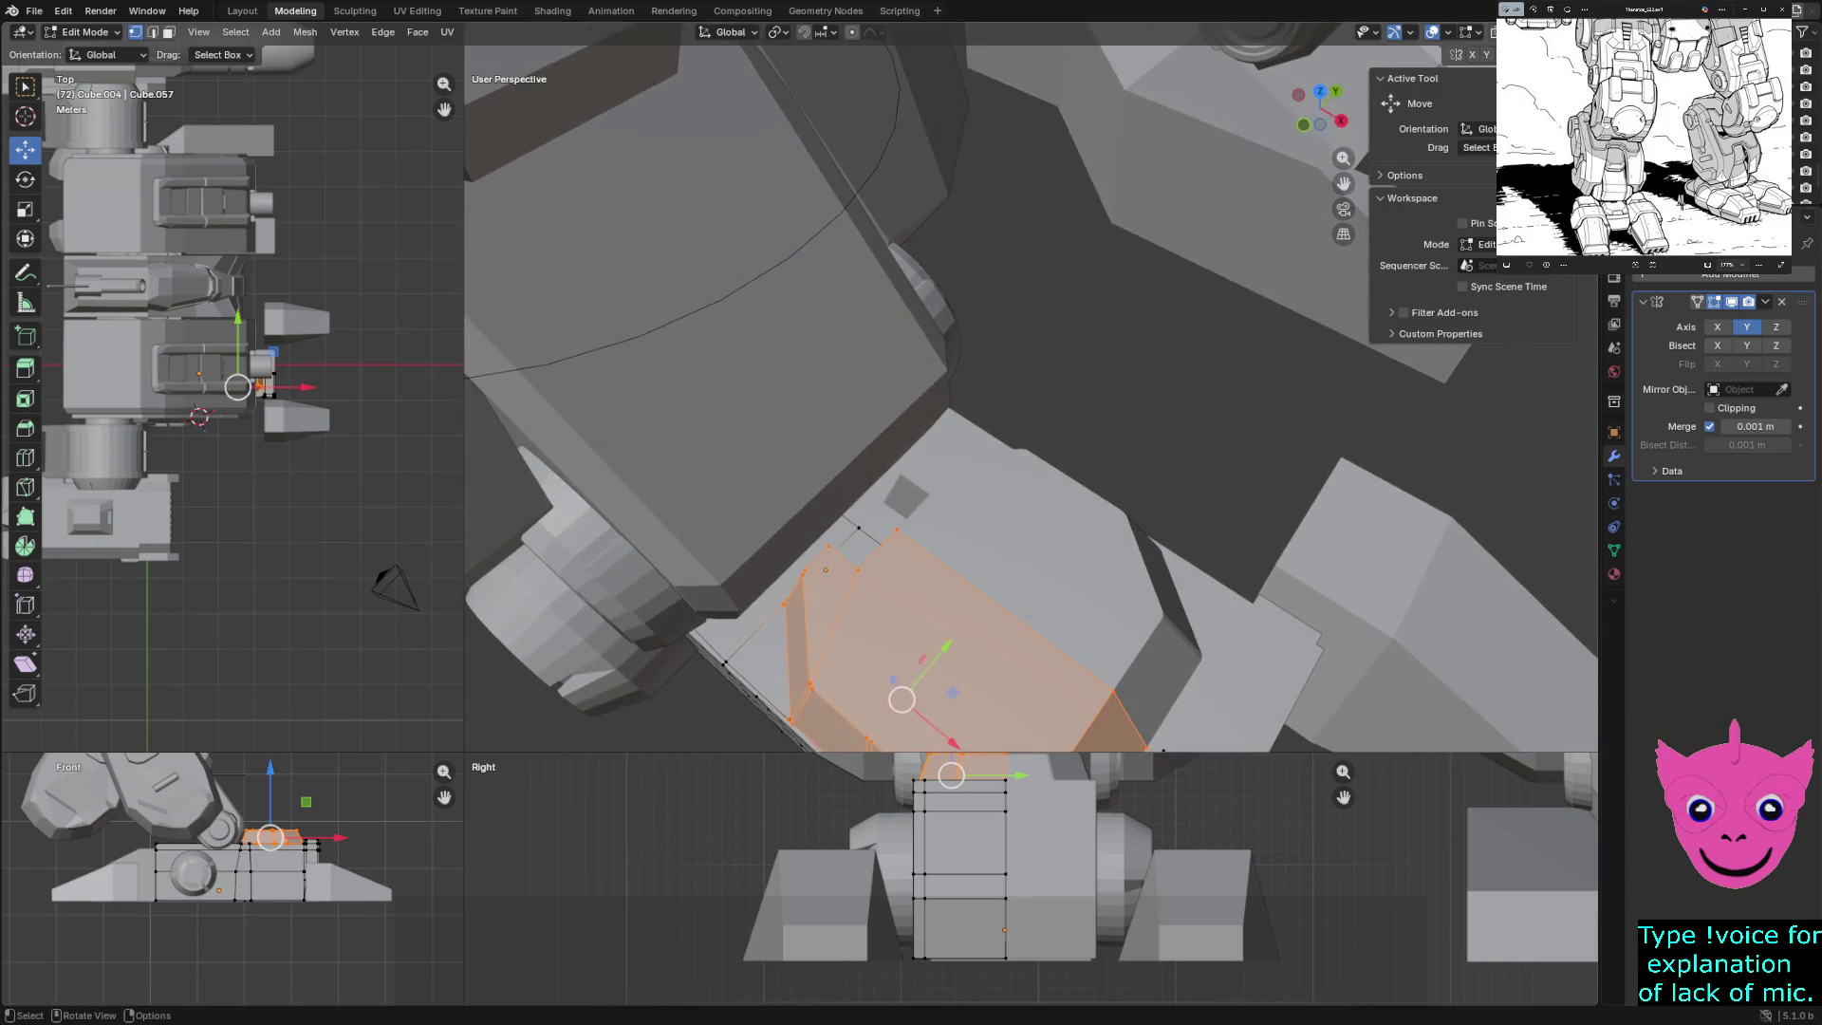
- Check the face selection in wireframe, return to solid shading, and frame the selected faces
key("x")
key("z")
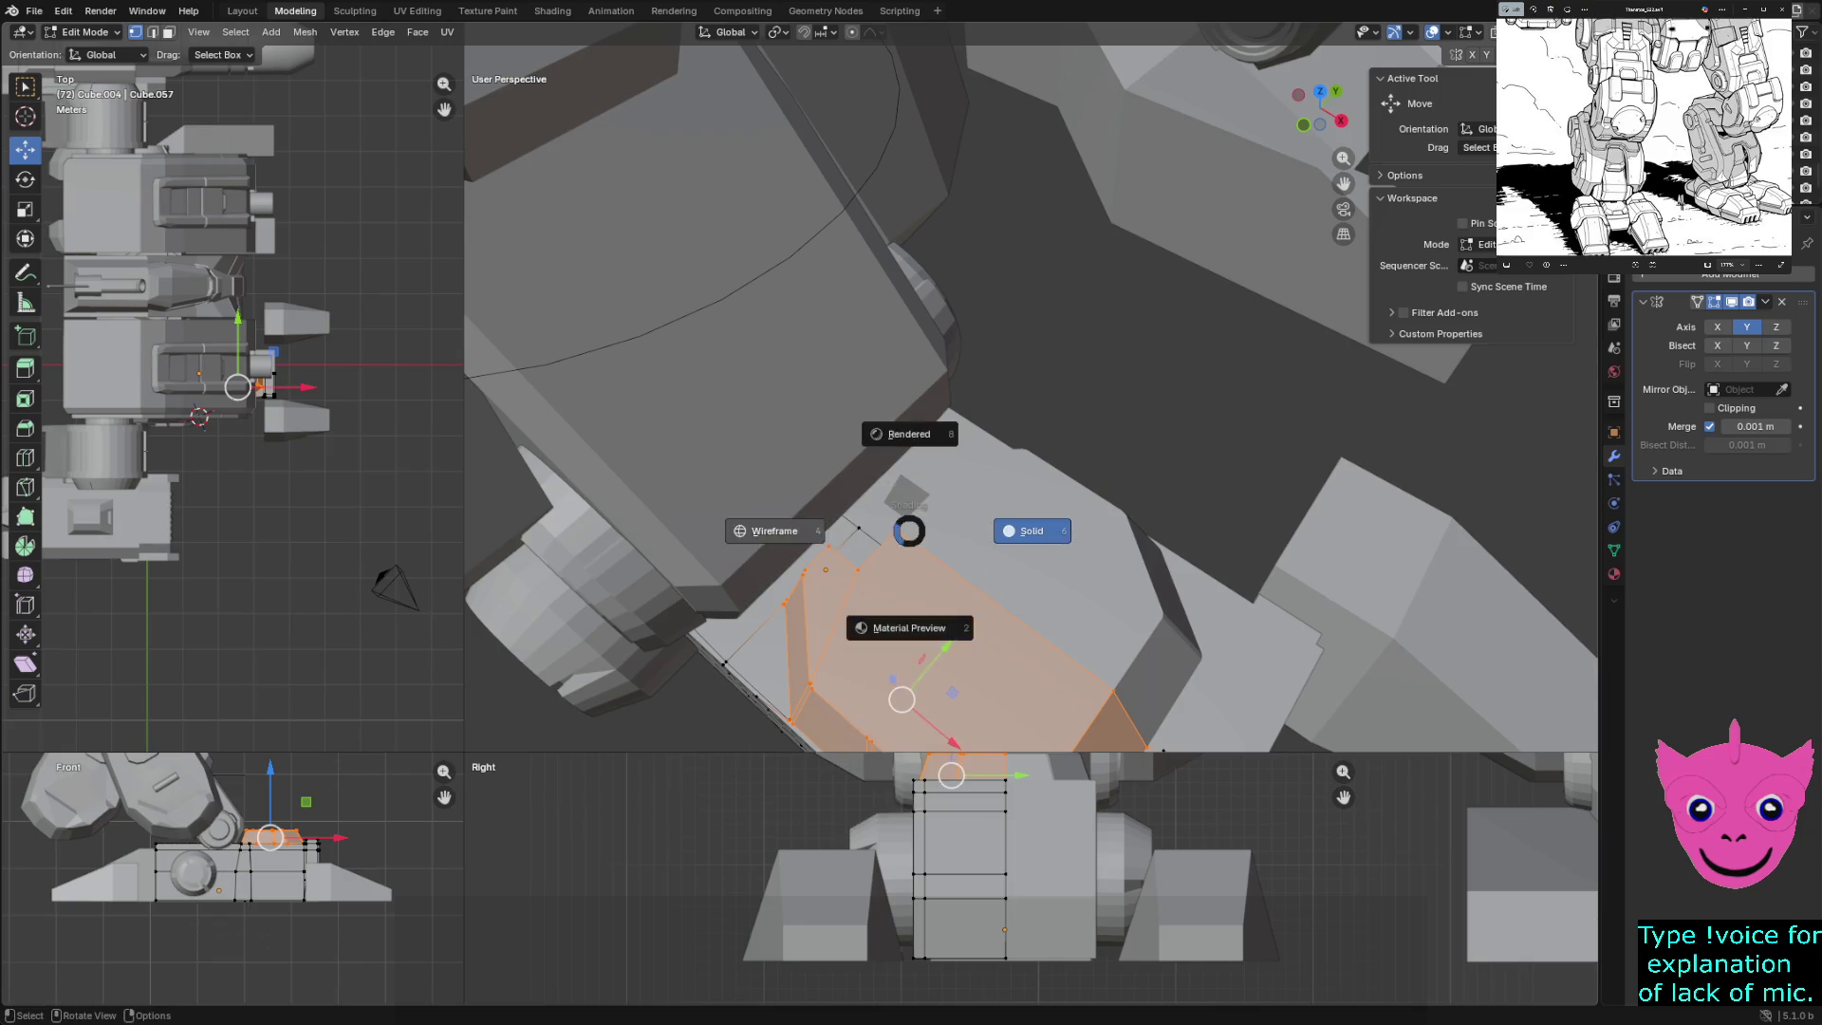
left_click(773, 528)
mouse_move(773, 529)
middle_mouse_down()
mouse_move(930, 475)
mouse_move(958, 494)
middle_mouse_up()
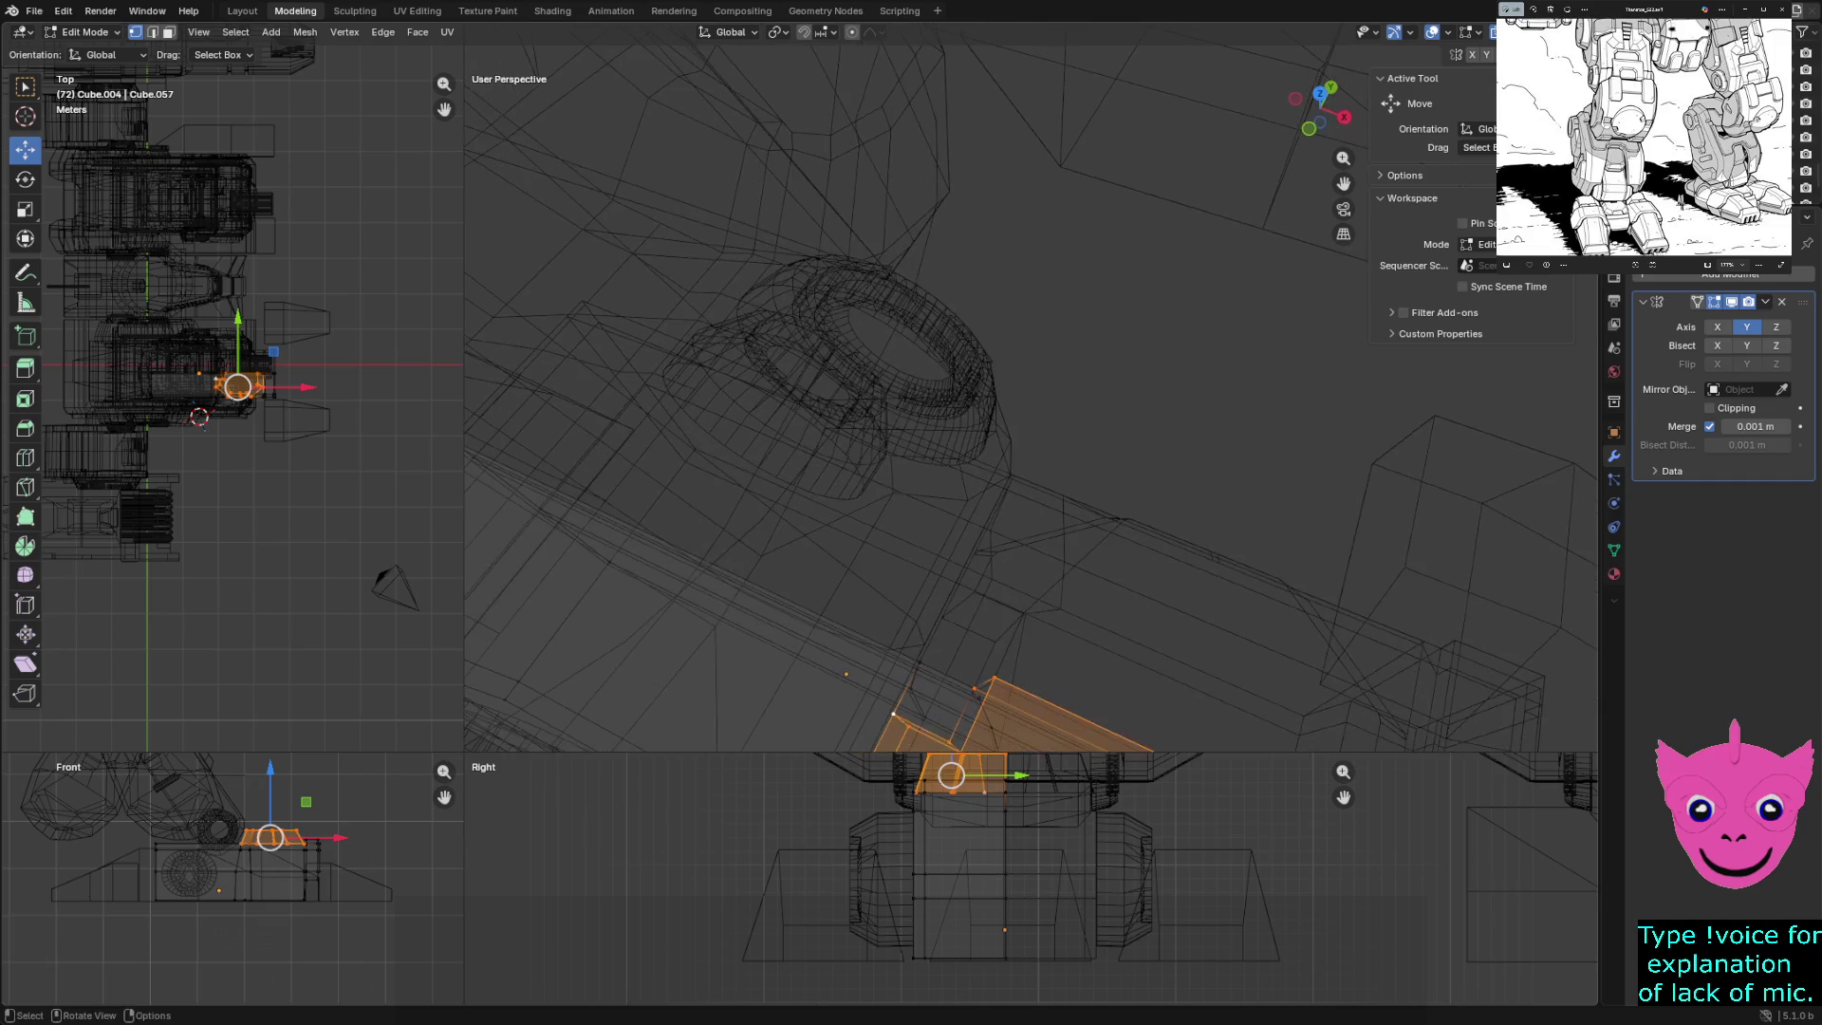
key("z")
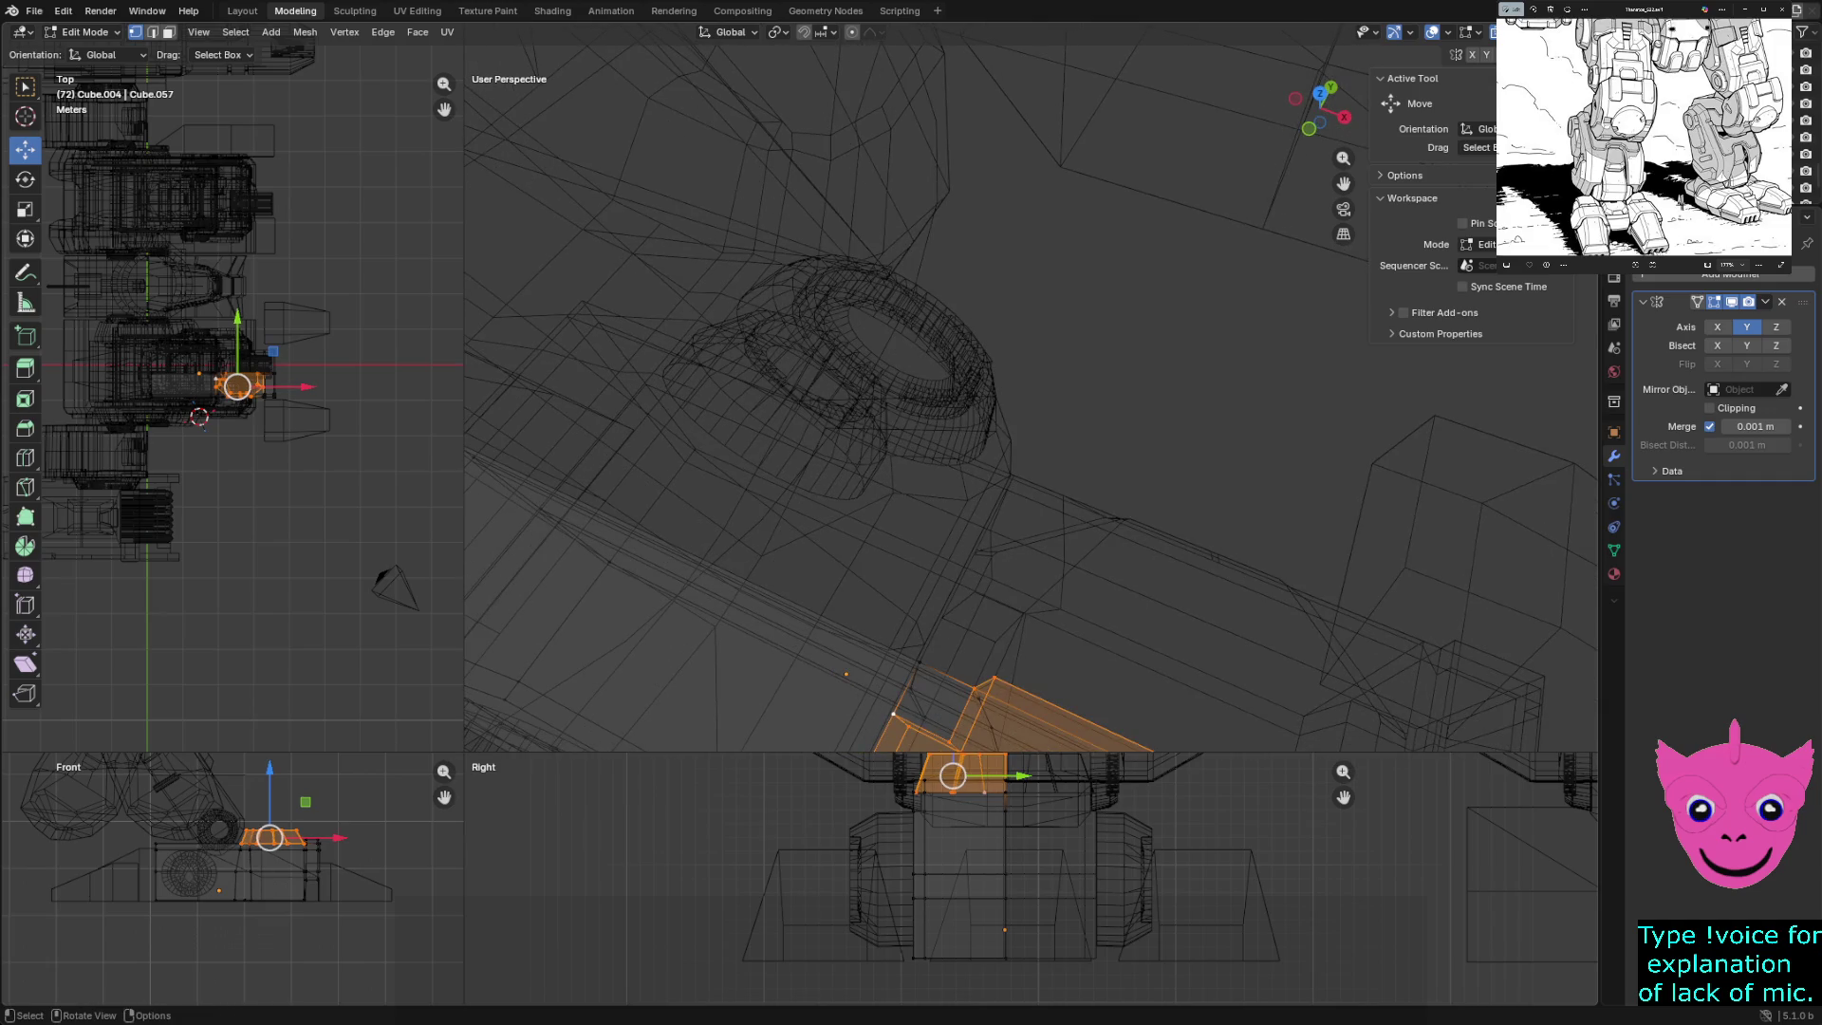
left_click(1082, 717)
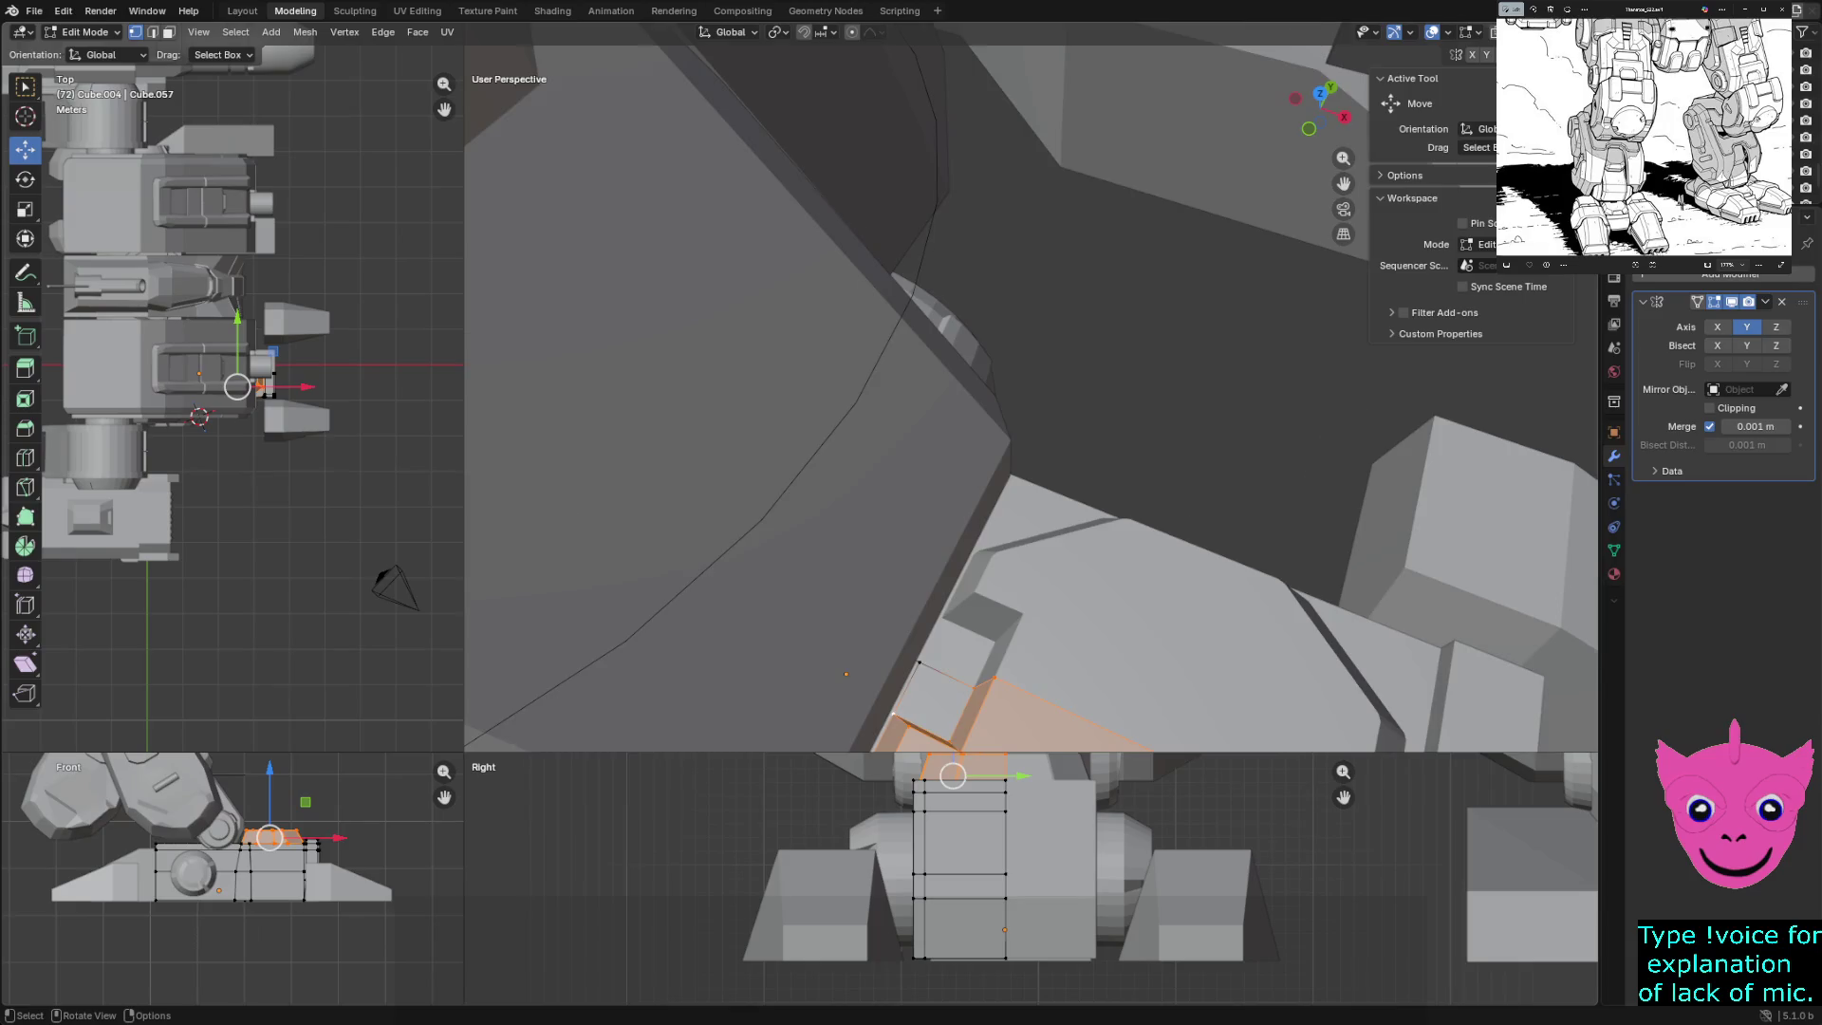
scroll(995, 641, "down", 1)
key("KP_Decimal")
- Scale the selected faces to 0.773, then shift them 0.015 m along Y and -0.114 m along X
key("s")
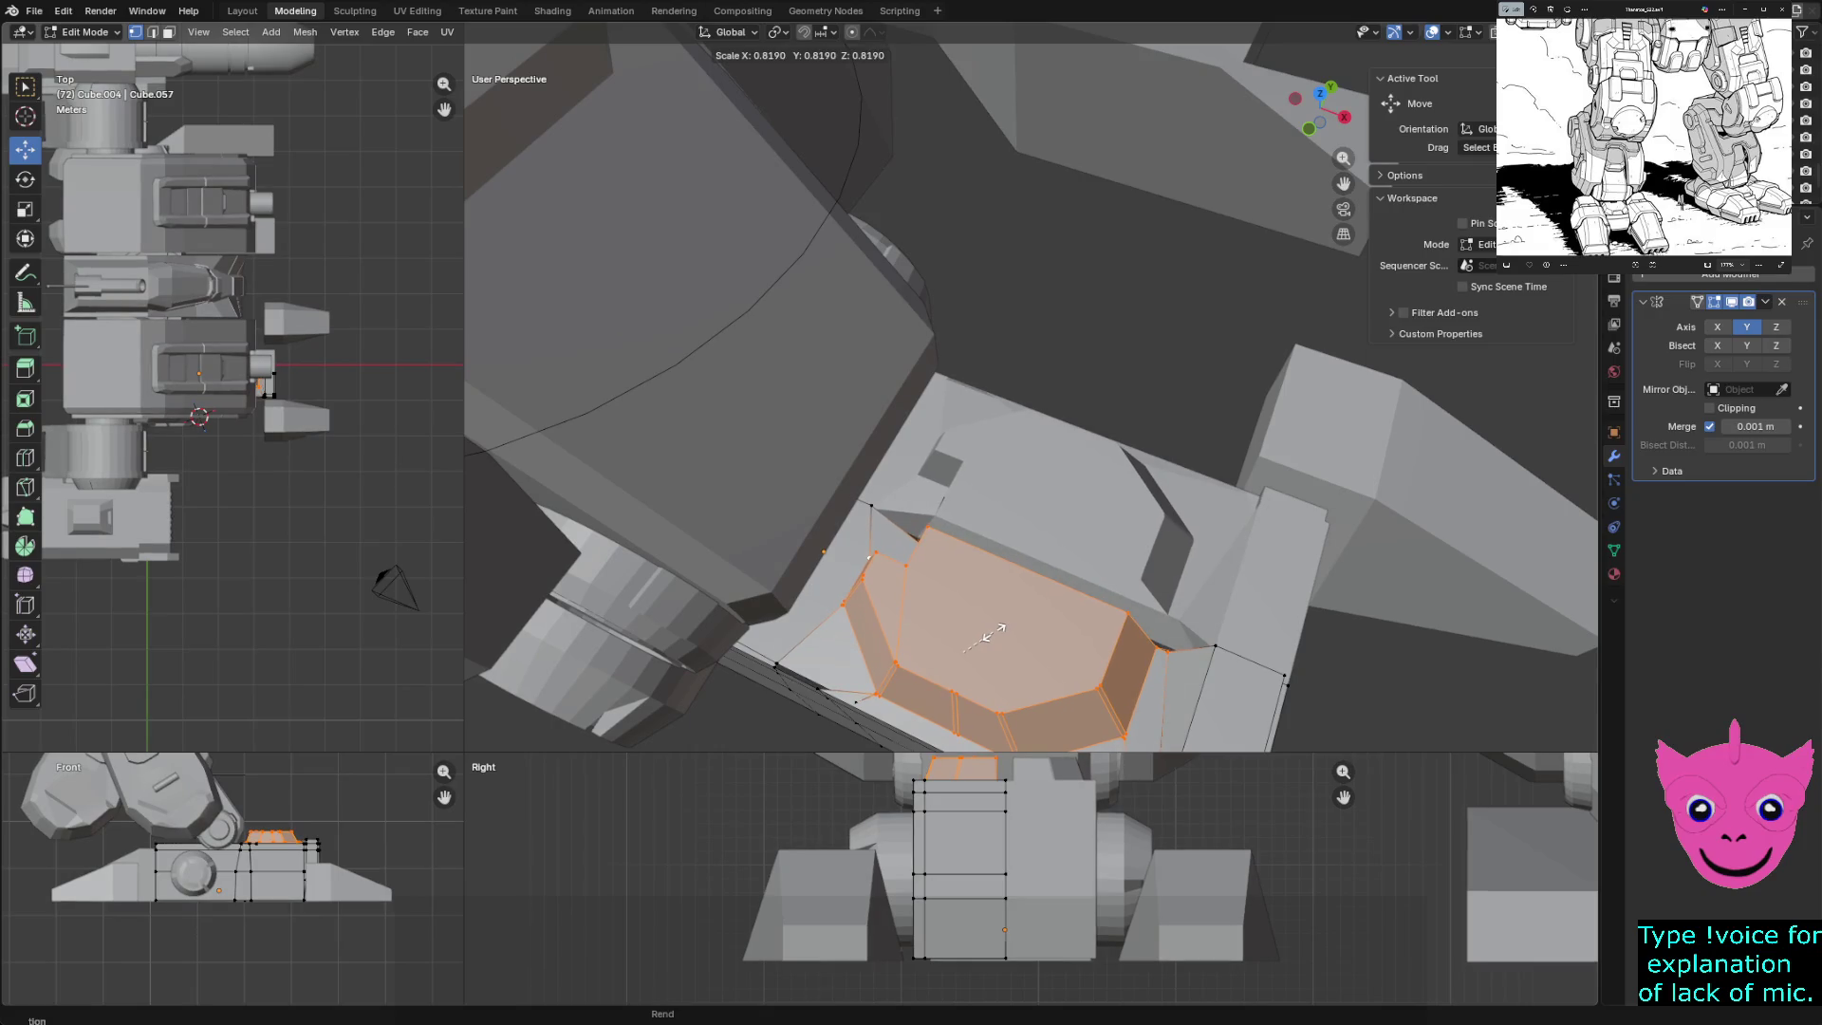
left_click(990, 636)
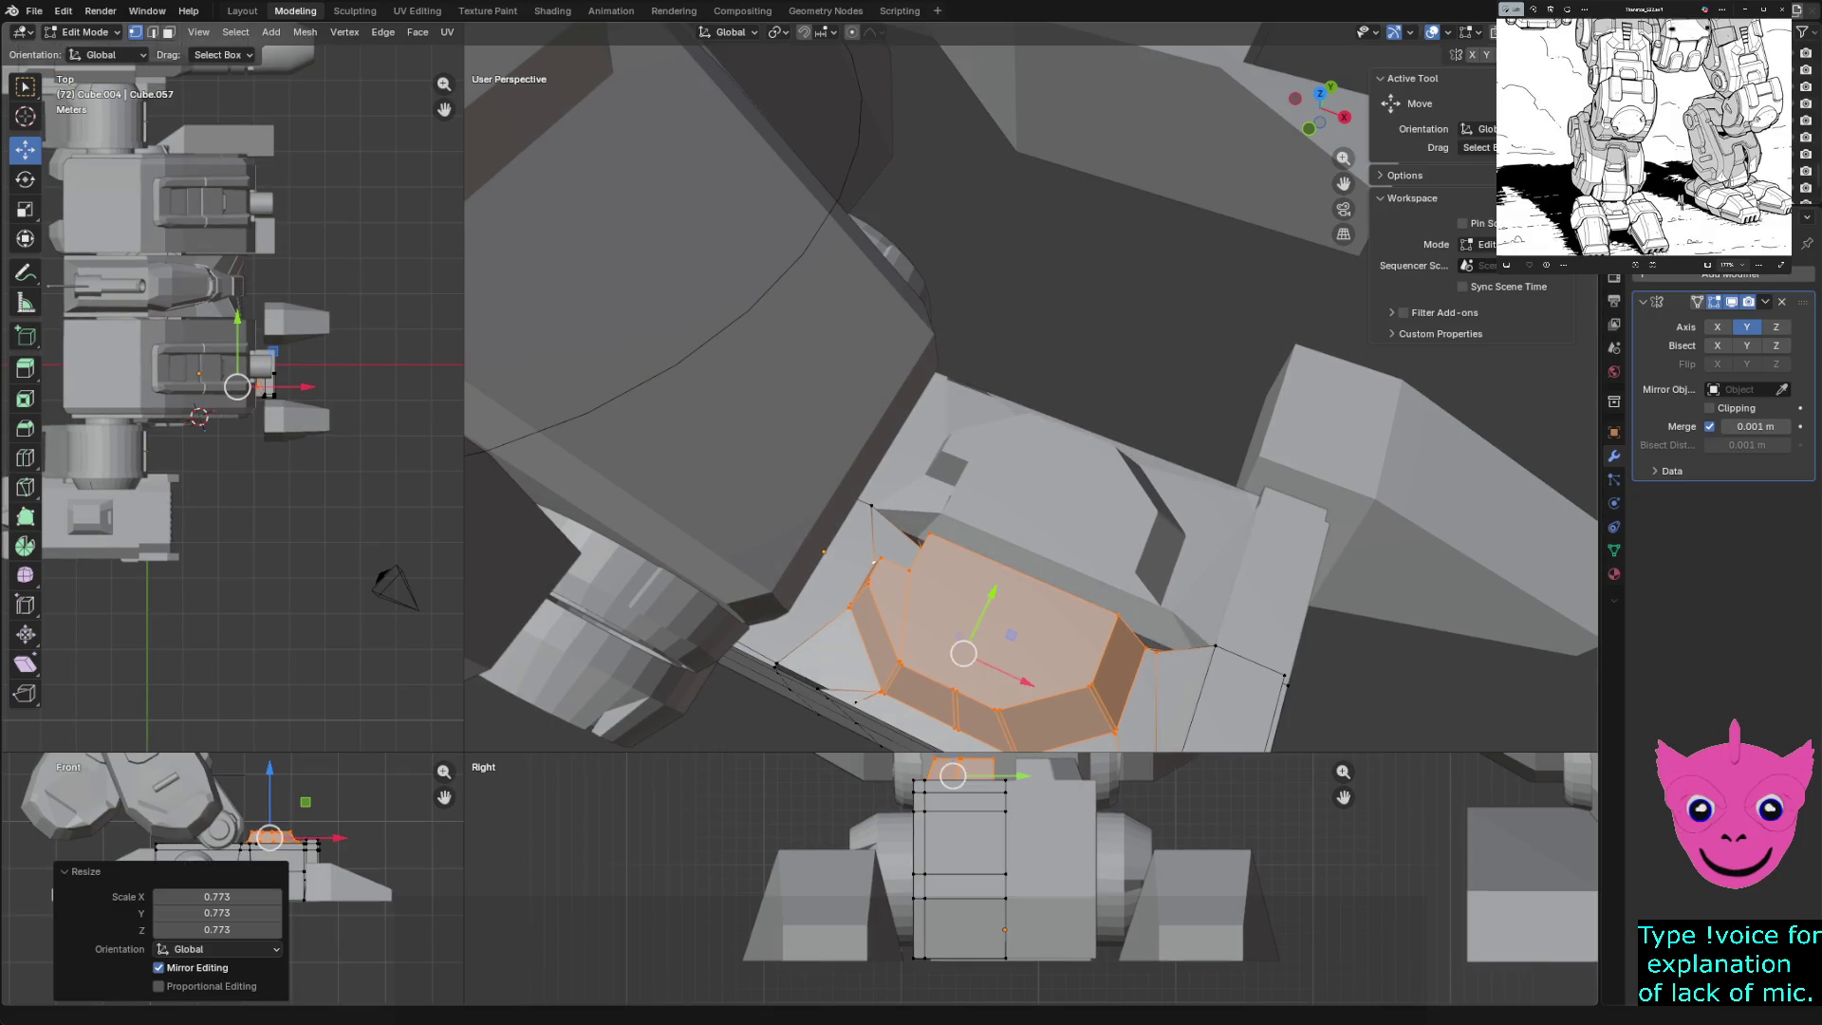
key("g")
key("y")
key("Return")
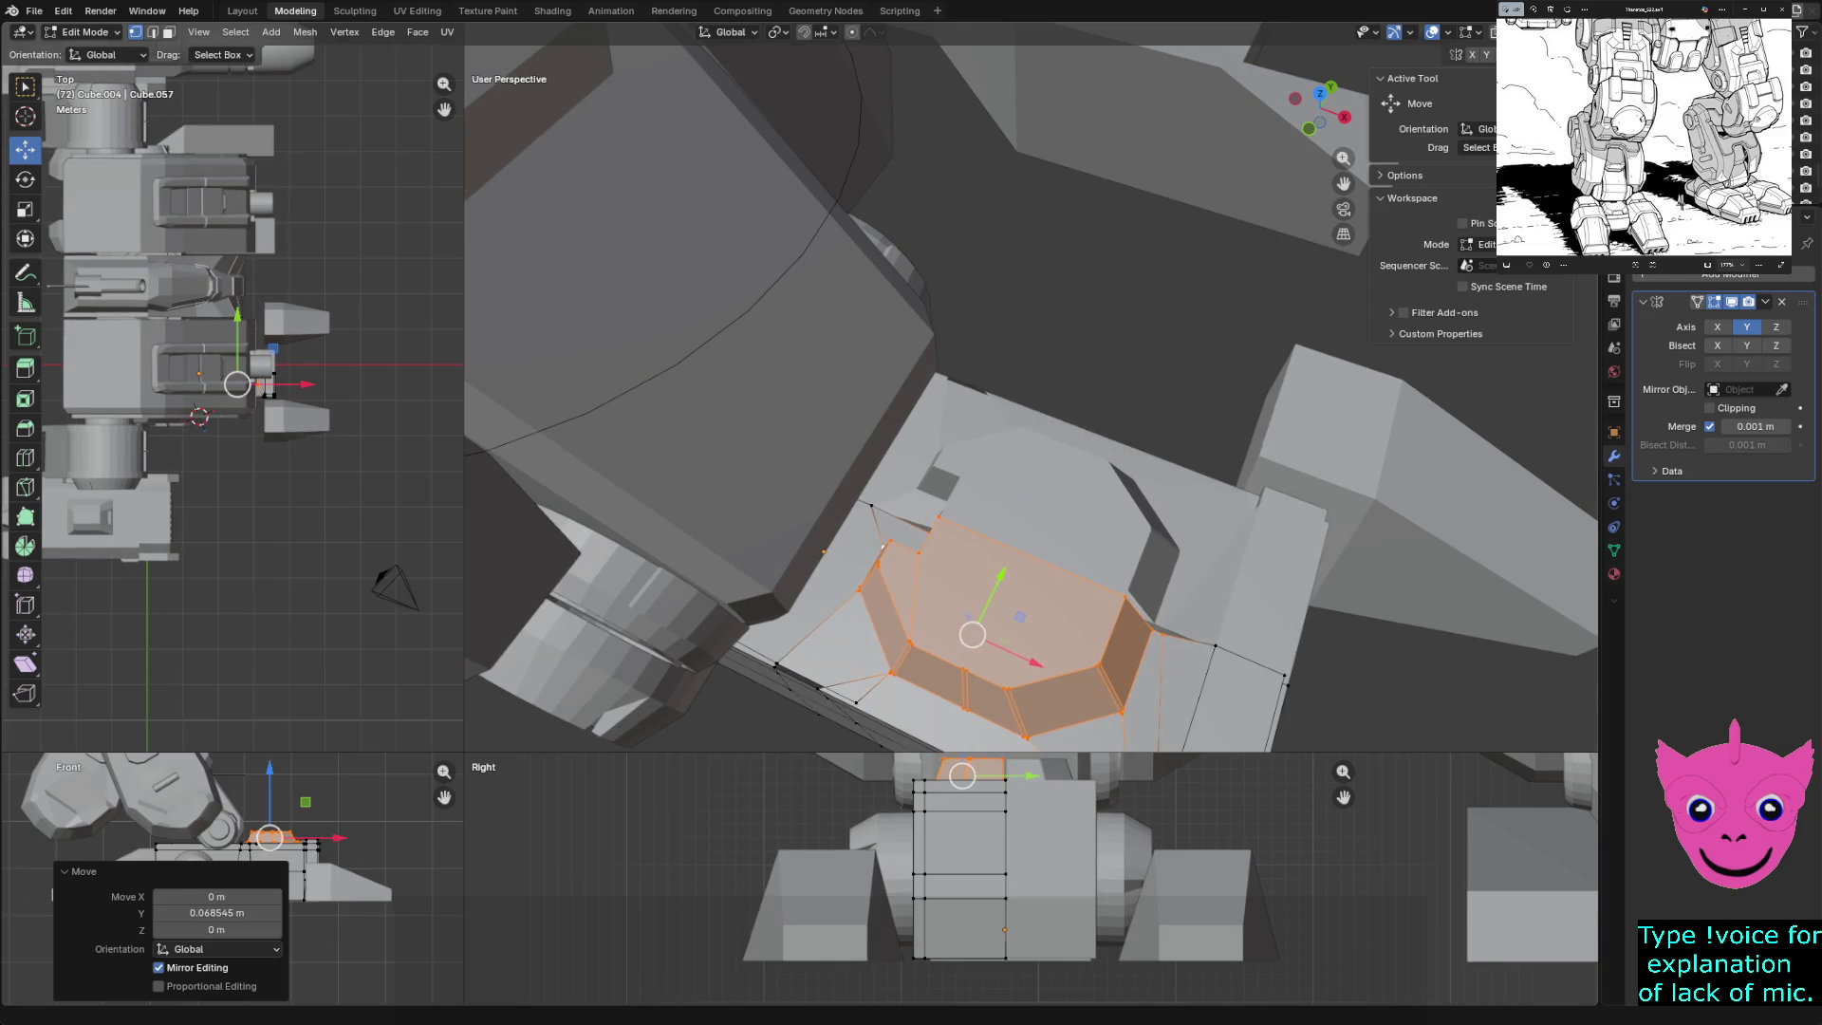
key("g")
key("y")
key("Return")
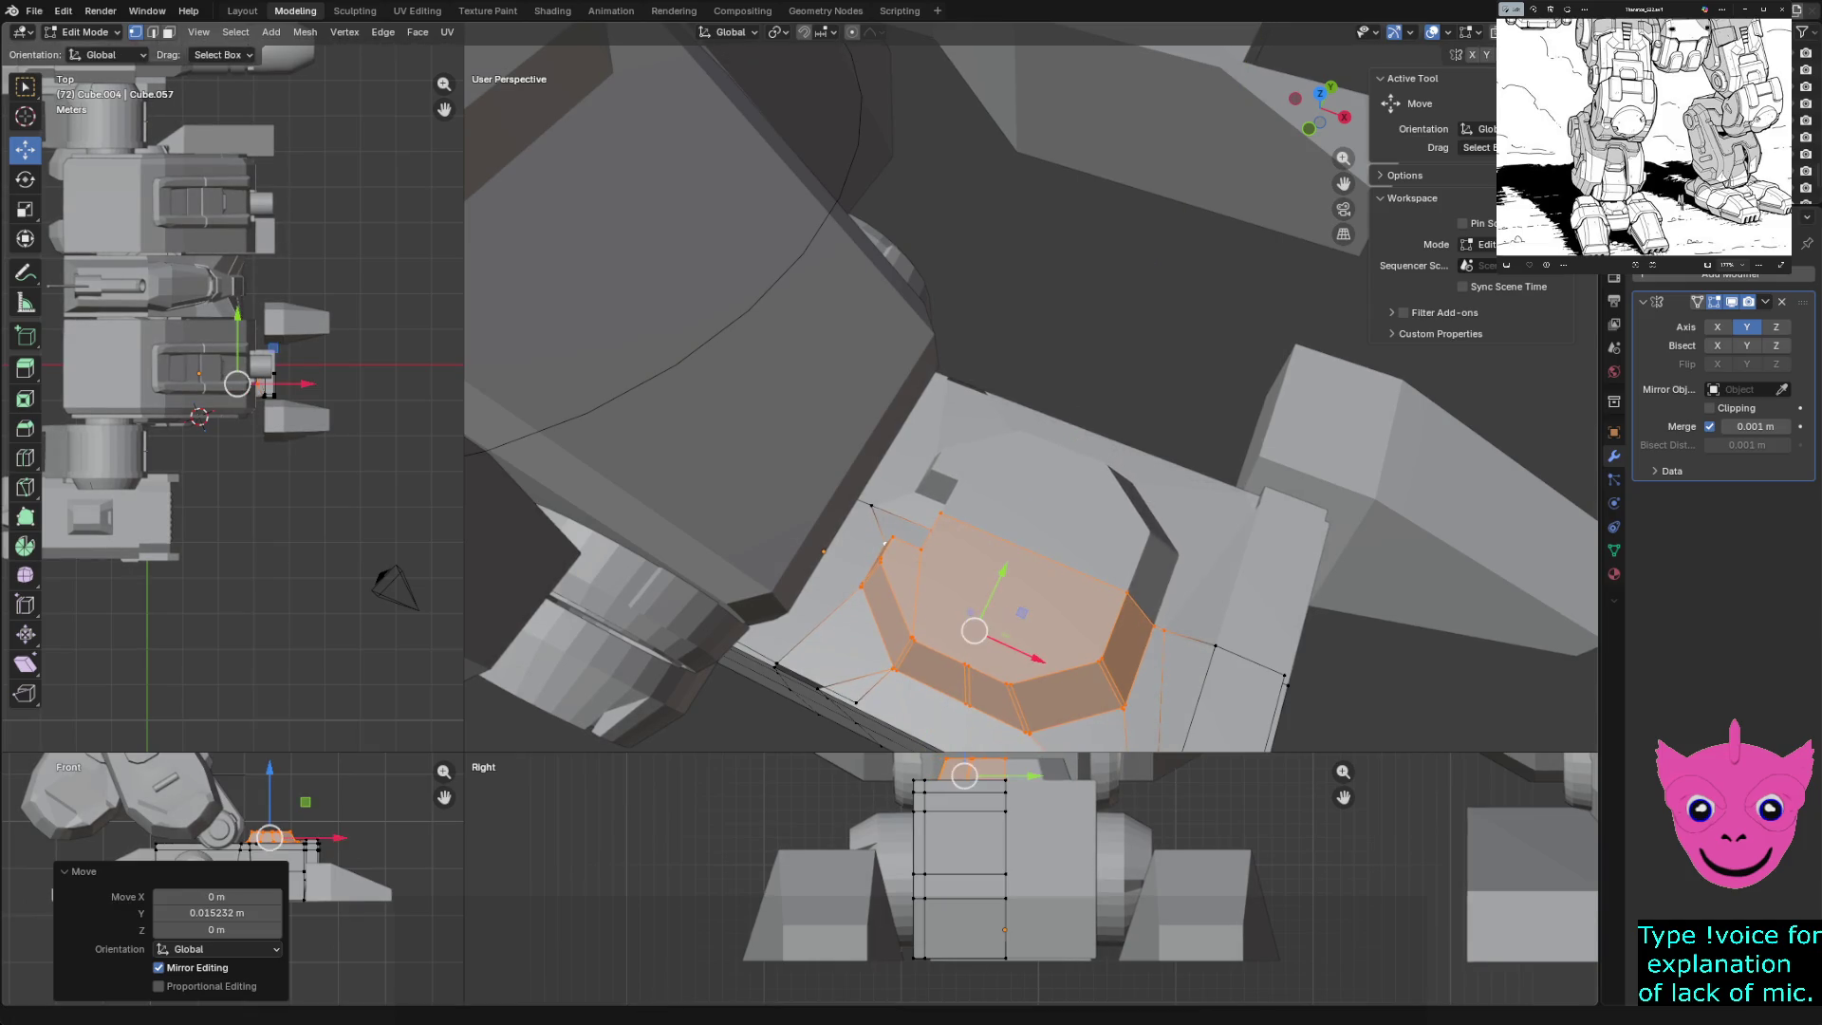
key("g")
key("x")
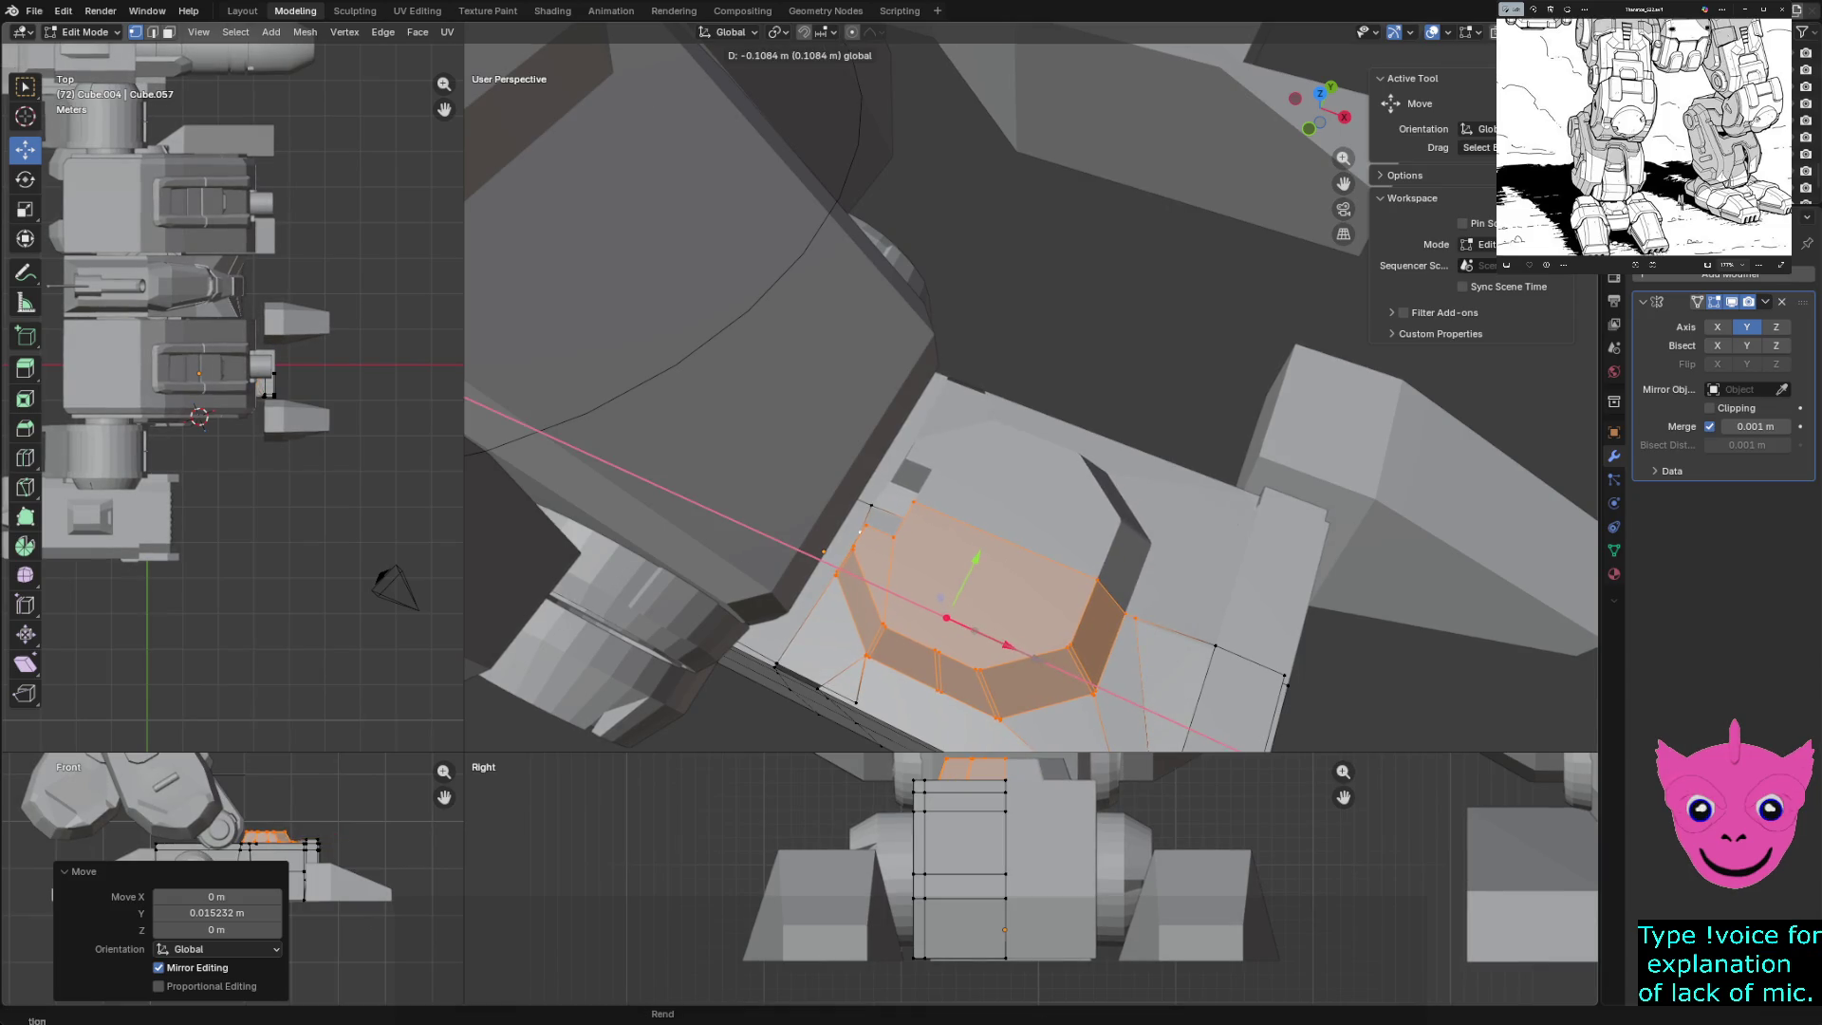
key("Return")
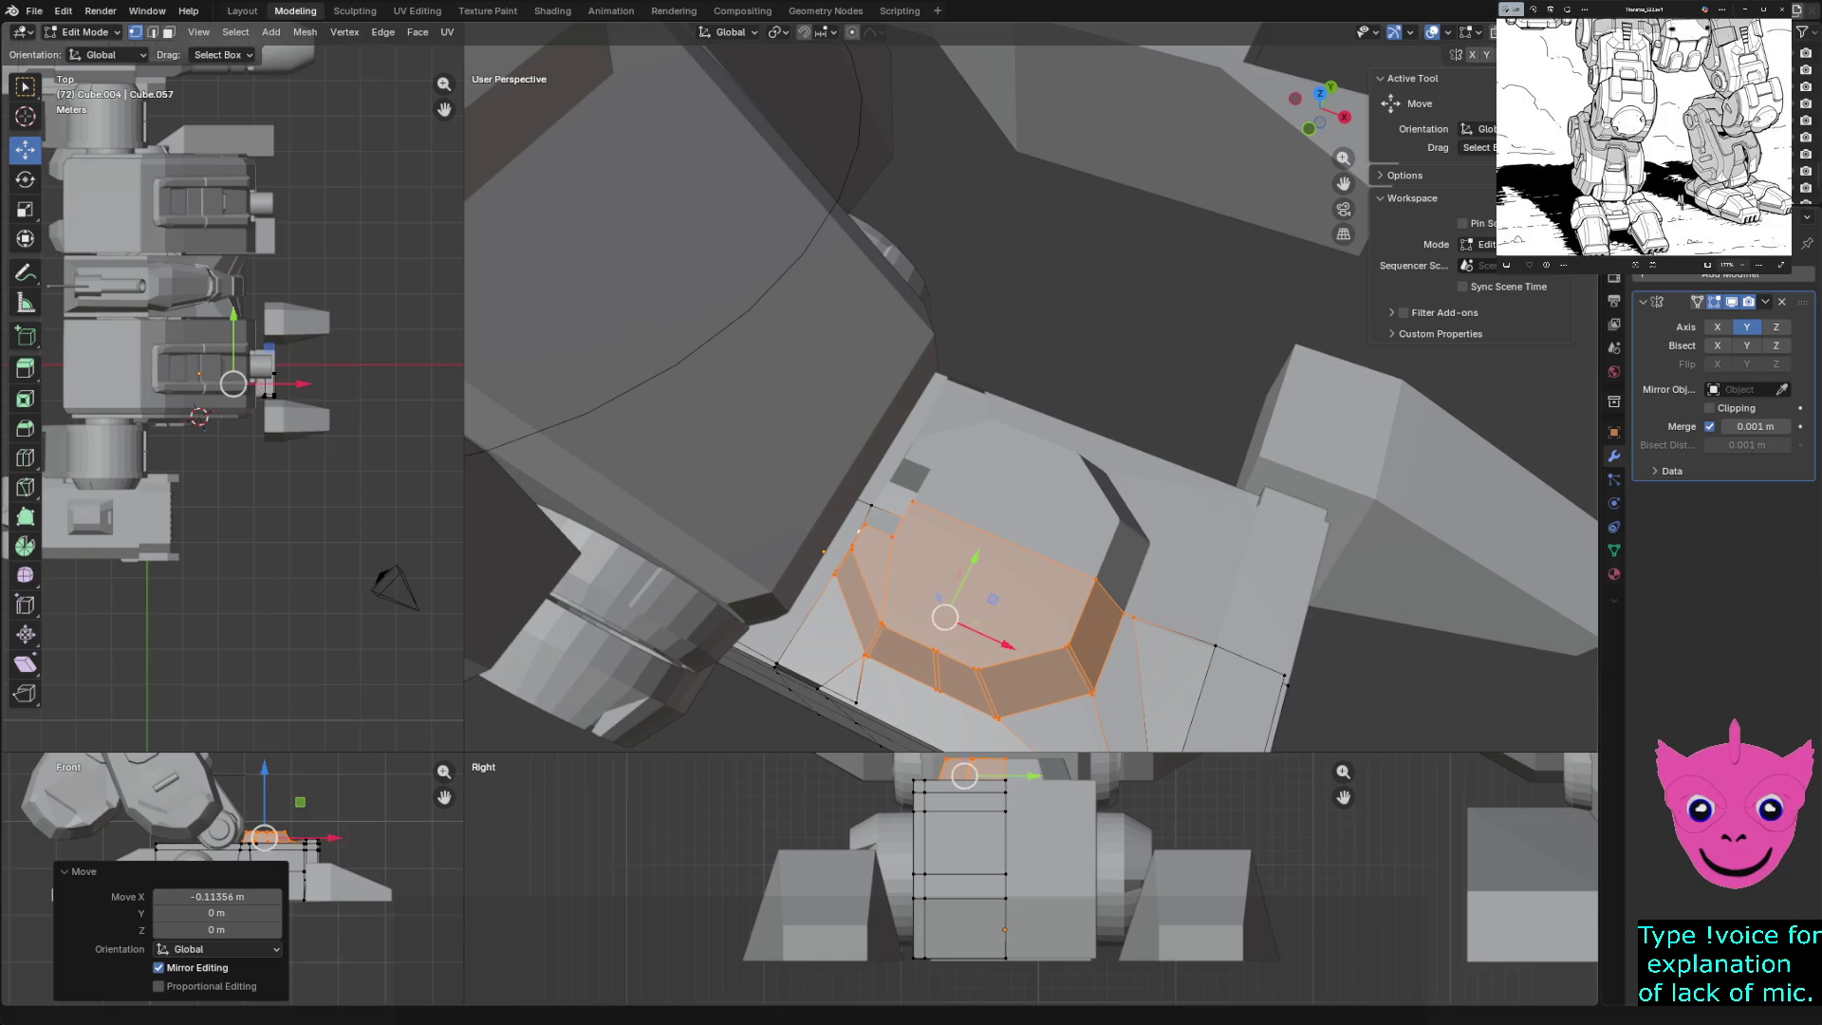
- Select a single vertex on the block top and switch to wireframe shading
left_click(1096, 576)
mouse_move(1096, 576)
middle_mouse_down()
mouse_move(1110, 474)
mouse_move(1192, 452)
middle_mouse_up()
key("z")
left_click(1061, 443)
- Box-select the foot block's front end and move it 0.243 m back along X
key("g")
key("z")
key("Escape")
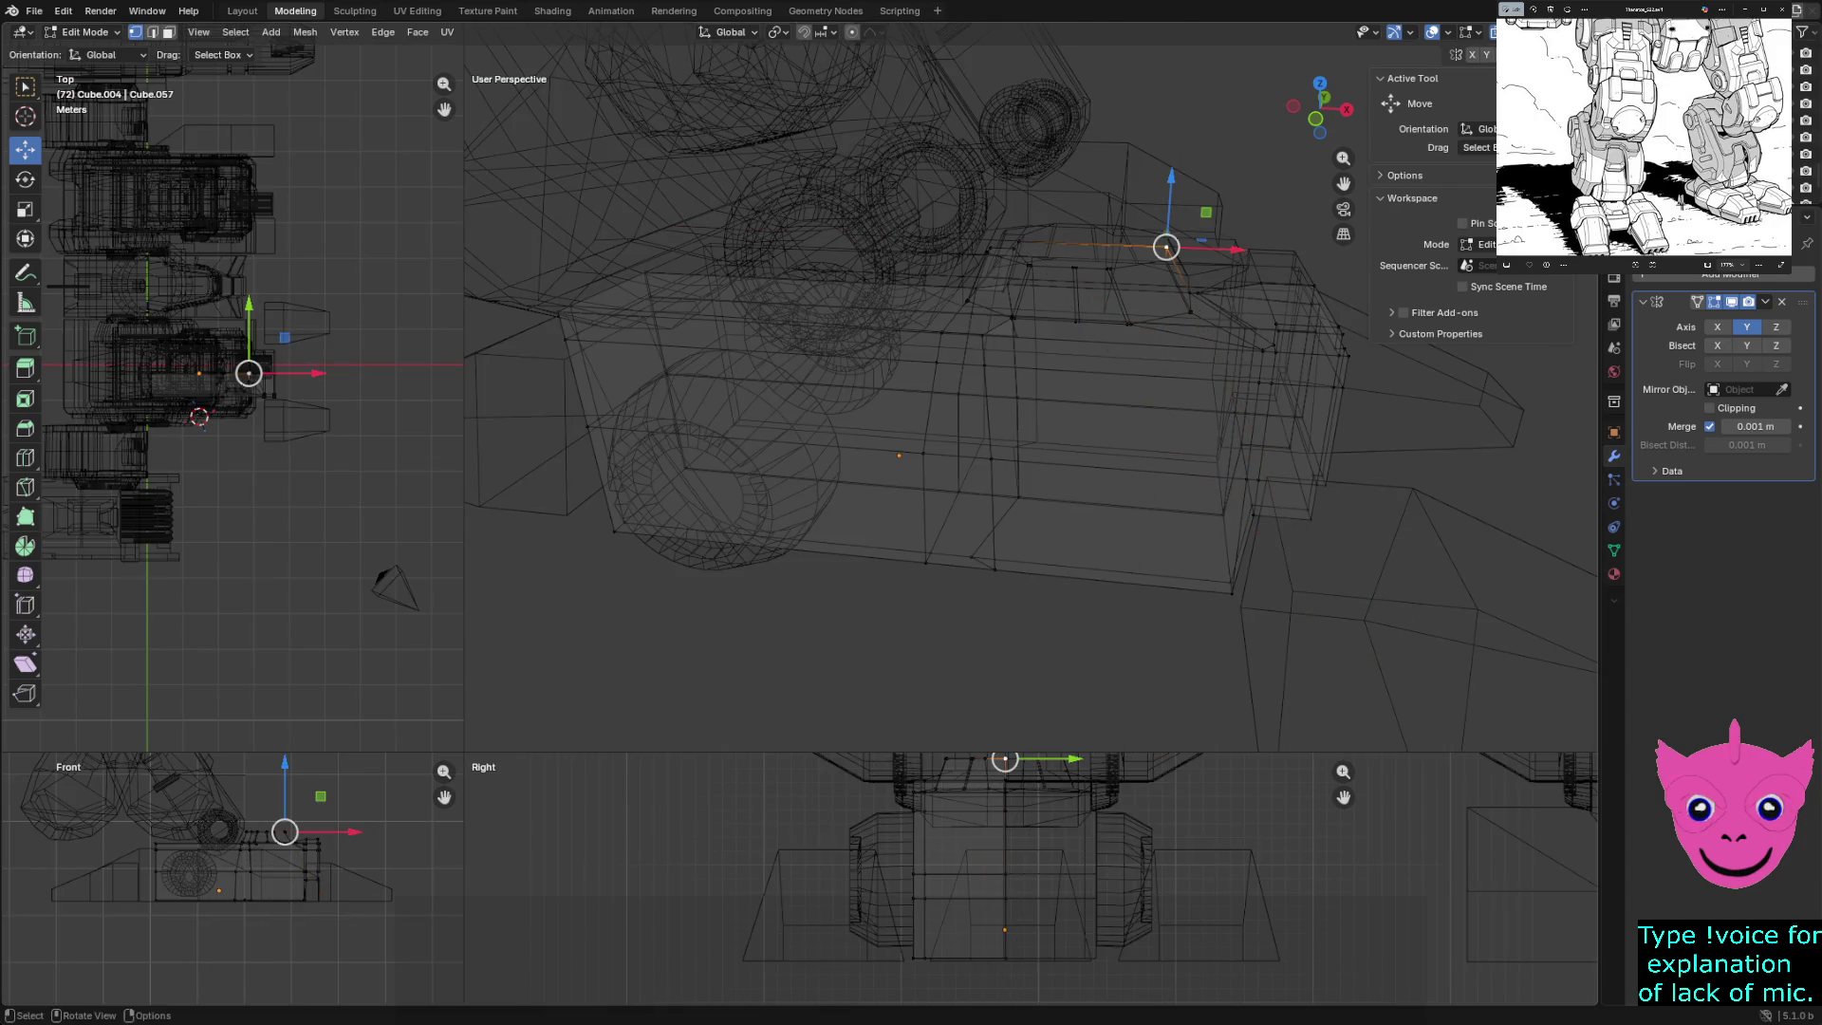
key("alt+a")
left_click(1412, 198)
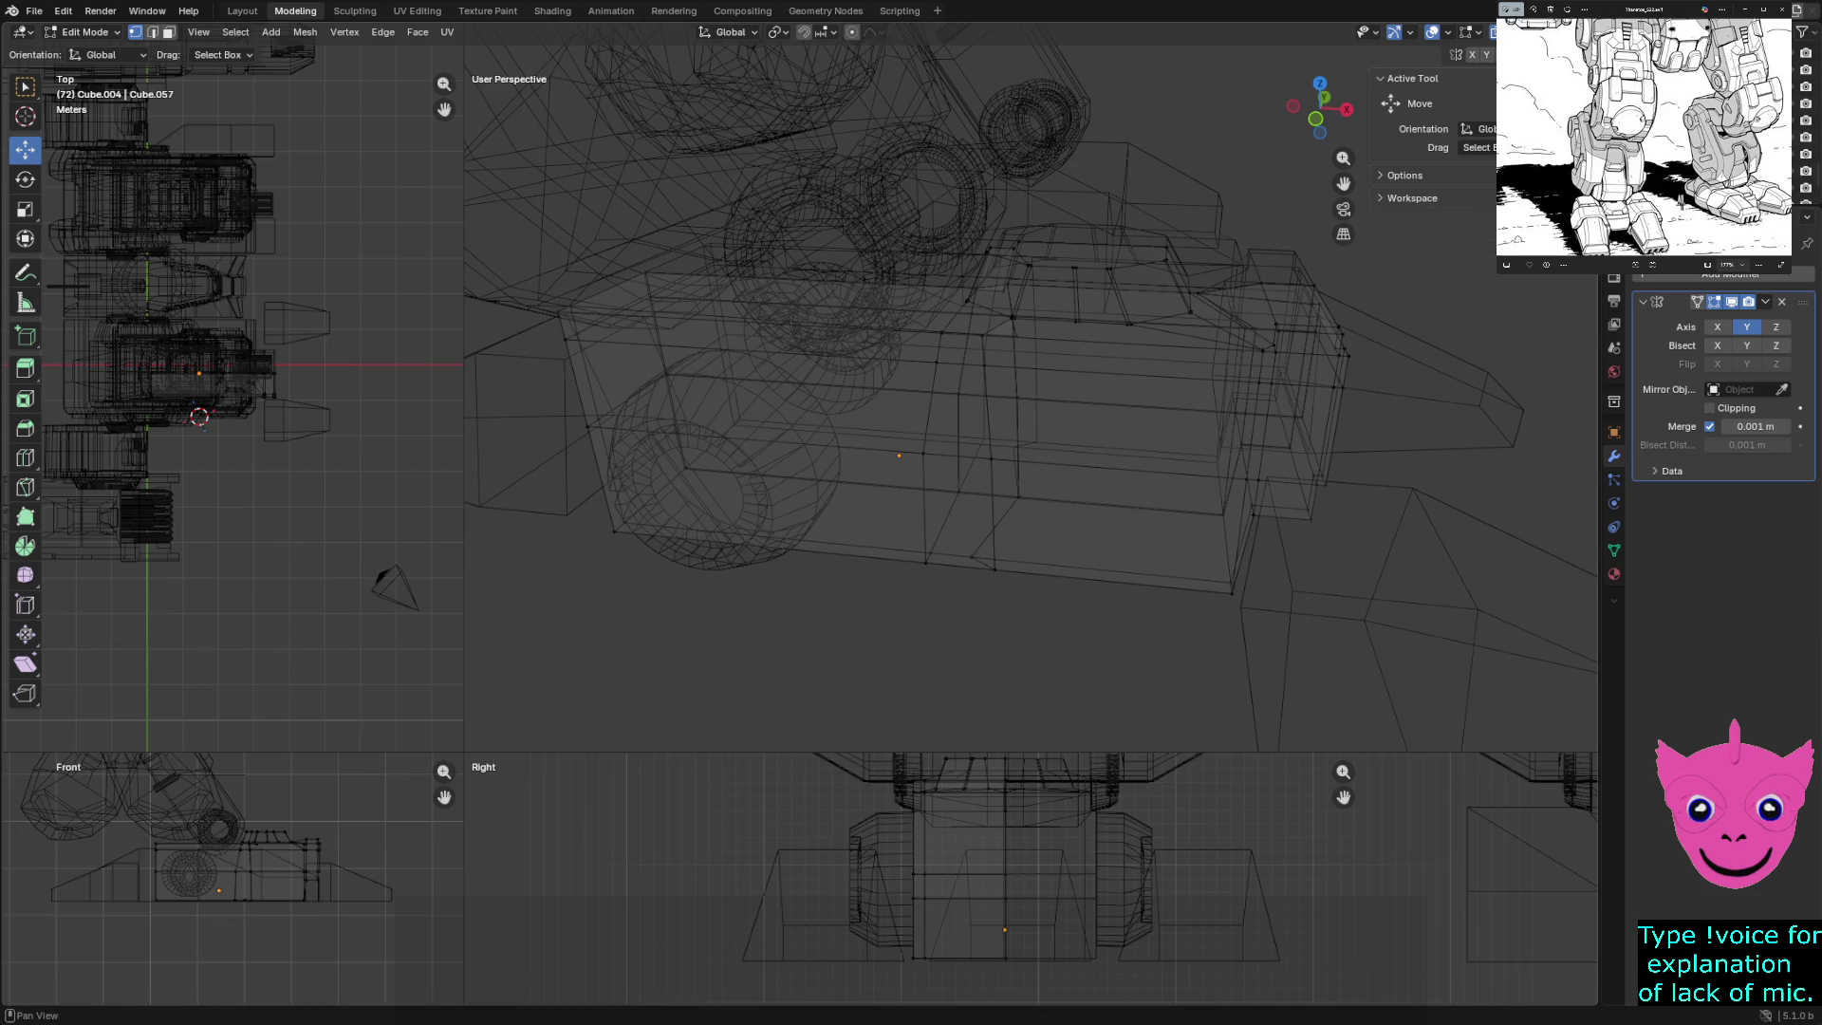
mouse_move(1117, 676)
left_mouse_down()
mouse_move(1313, 326)
mouse_move(1342, 223)
mouse_move(1324, 361)
left_mouse_up()
mouse_move(1217, 224)
left_mouse_down()
mouse_move(1329, 422)
mouse_move(1302, 405)
left_mouse_up()
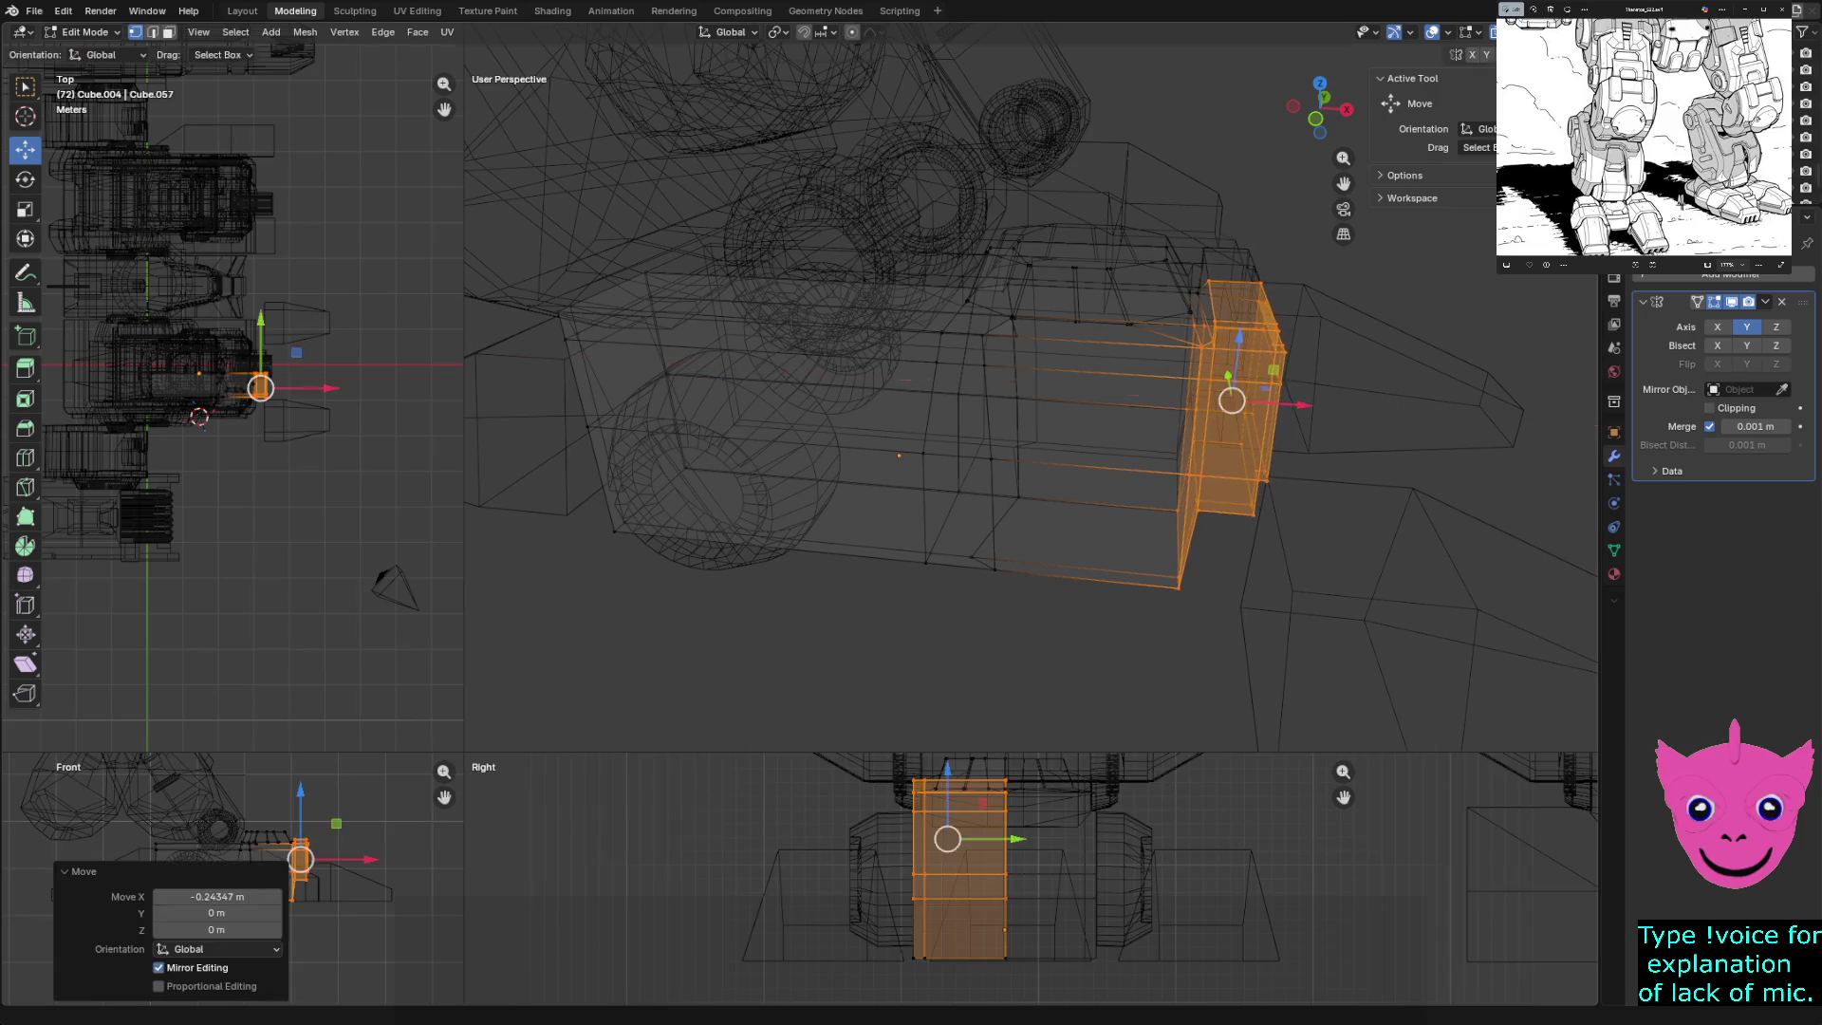
- Restore solid shading, return to Object Mode, and select the first toe wedge
left_click(1179, 588)
key("z")
key("6")
mouse_move(1177, 588)
middle_mouse_down()
mouse_move(1305, 570)
mouse_move(1347, 493)
middle_mouse_up()
key("Tab")
left_click(1224, 588)
- Slide both toe wedges 0.434 m back along X toward the foot block
left_click(1300, 379, "shift")
left_click_drag(1277, 429, 1210, 422)
mouse_move(1210, 422)
middle_mouse_down()
mouse_move(1196, 398)
mouse_move(1215, 427)
mouse_move(1196, 444)
middle_mouse_up()
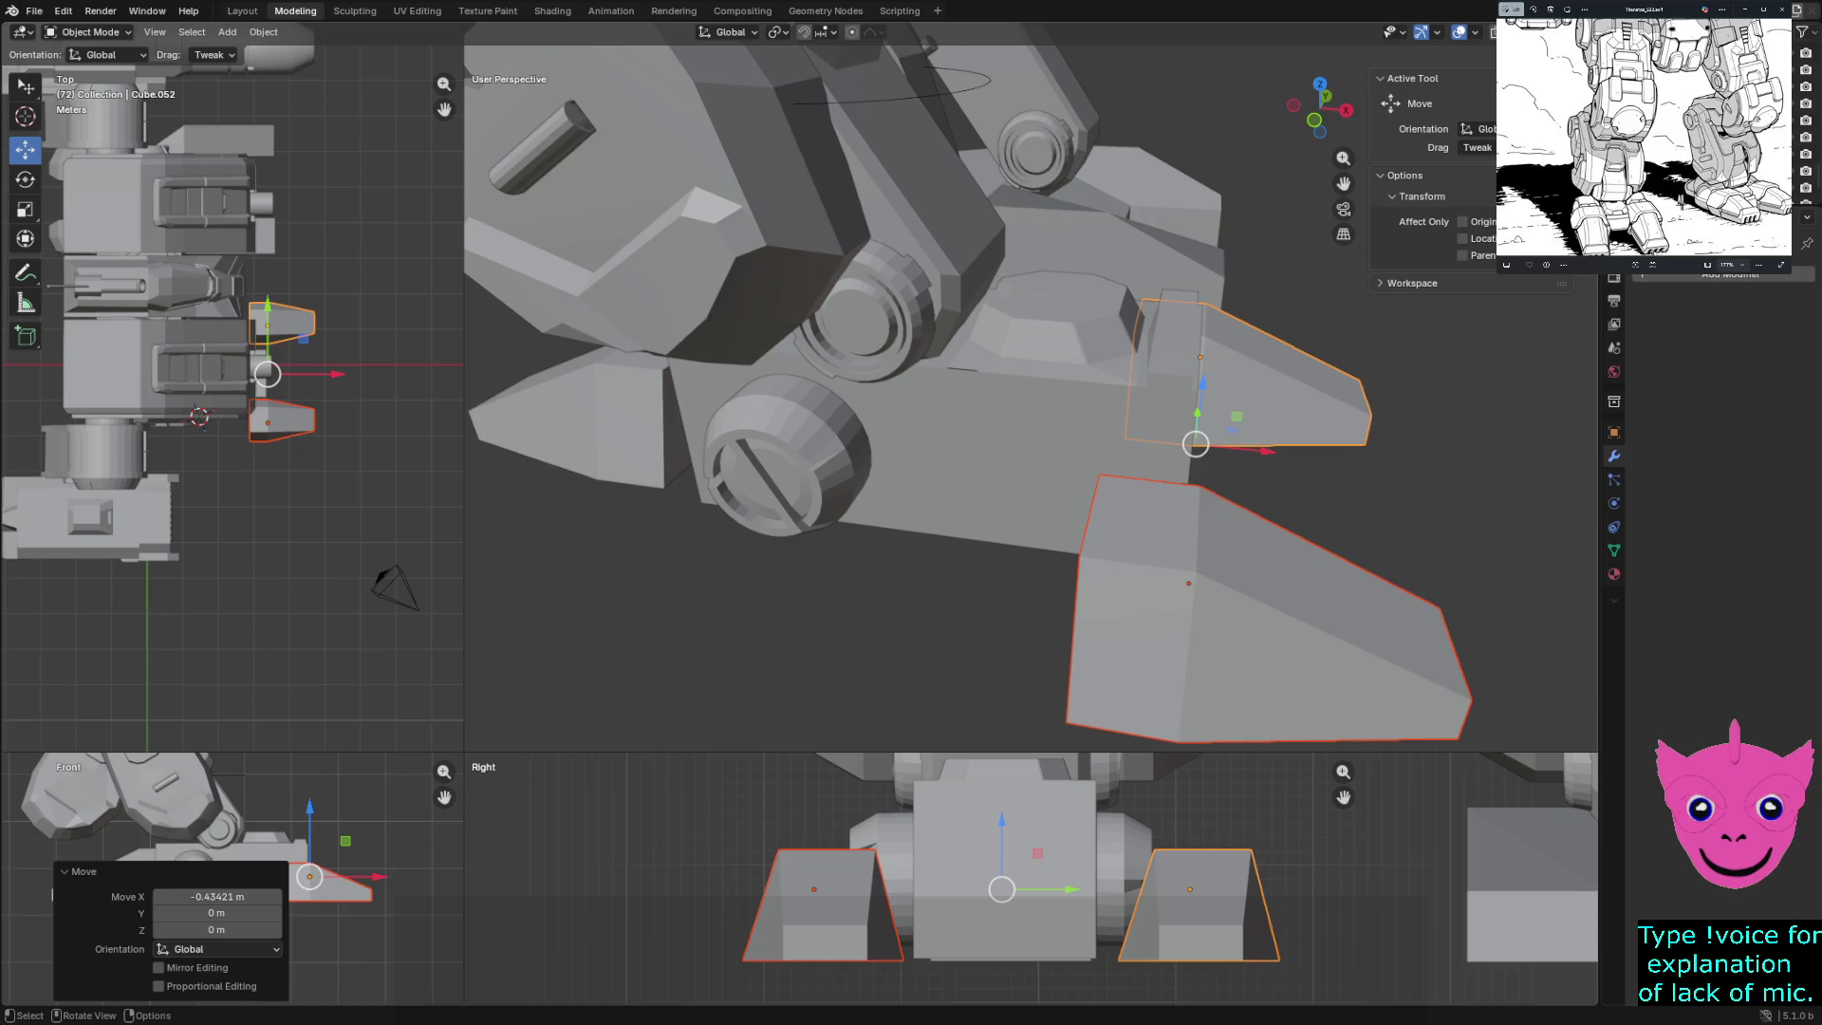
- Open toe wedge Cube.053 in Edit Mode and pick one of its bottom corner vertices
left_click(859, 313)
middle_click_drag(859, 313, 847, 219)
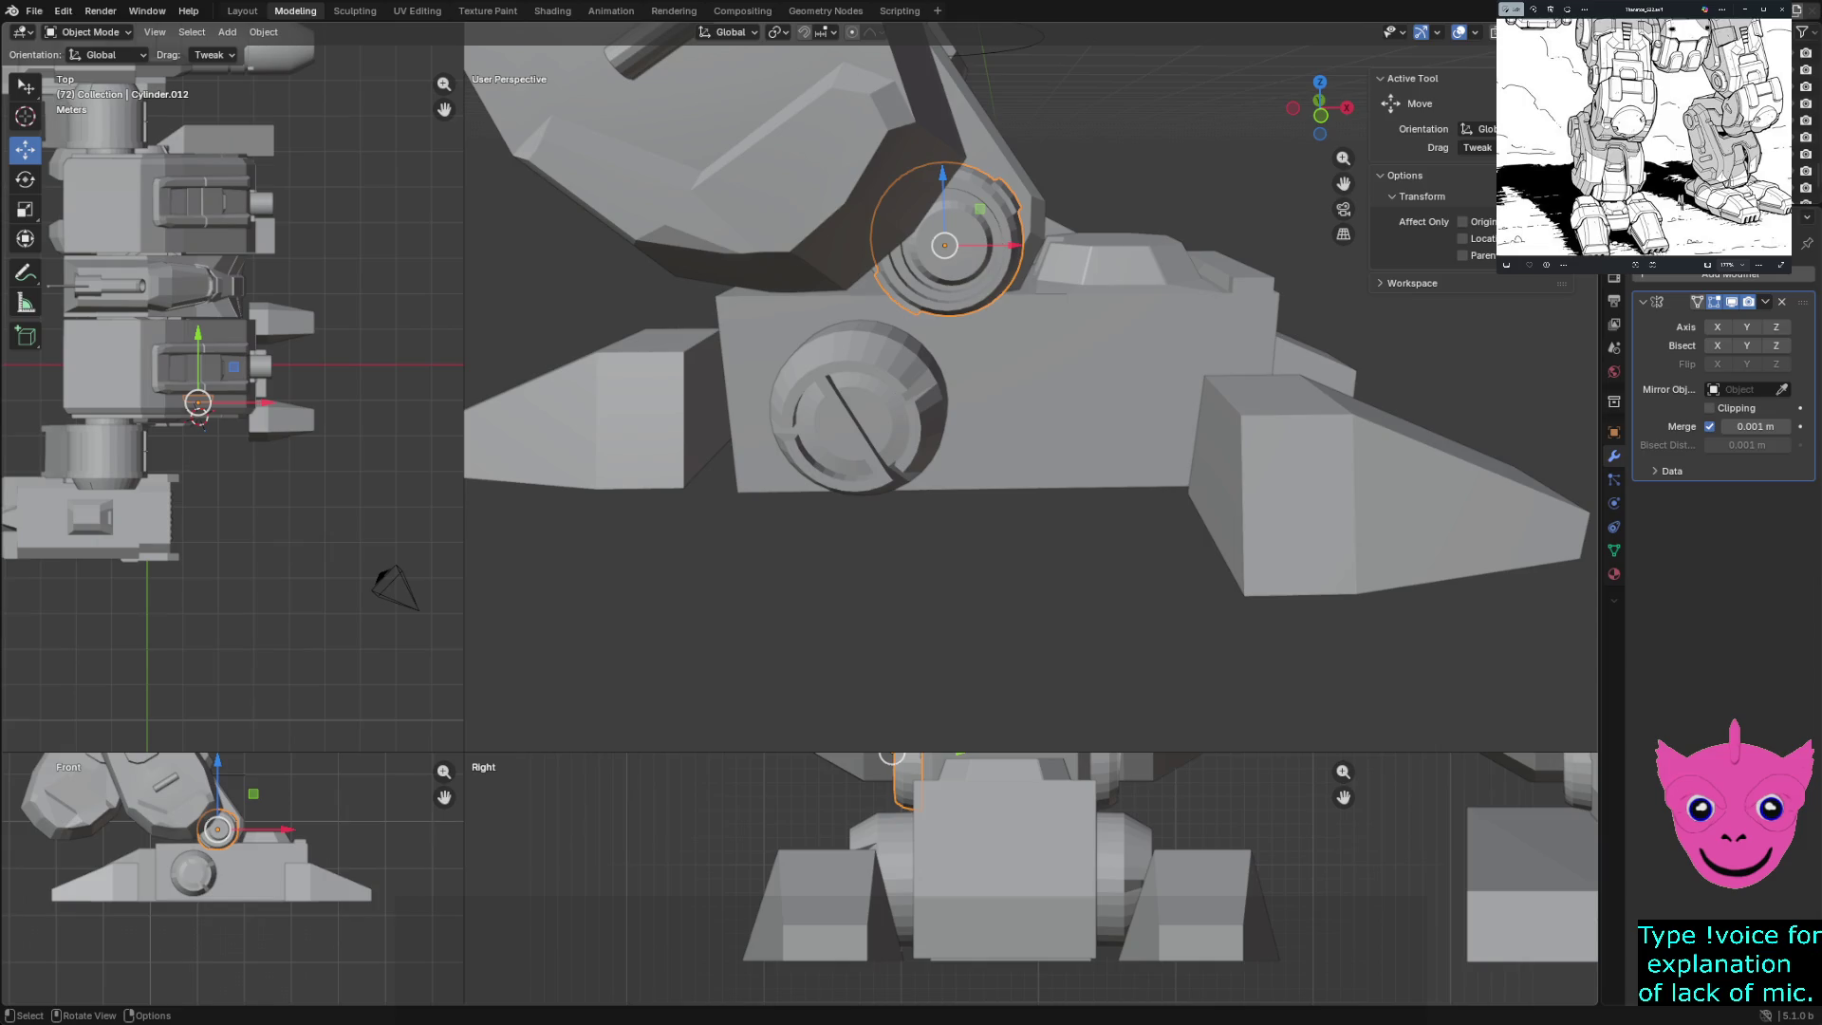
mouse_move(949, 570)
middle_mouse_down()
mouse_move(940, 607)
mouse_move(968, 532)
mouse_move(997, 513)
middle_mouse_up()
left_click(936, 611)
key("Tab")
left_click(1161, 441)
- Extrude the first wedge's end face forward into a longer toe plate
key("3")
left_click(1187, 427)
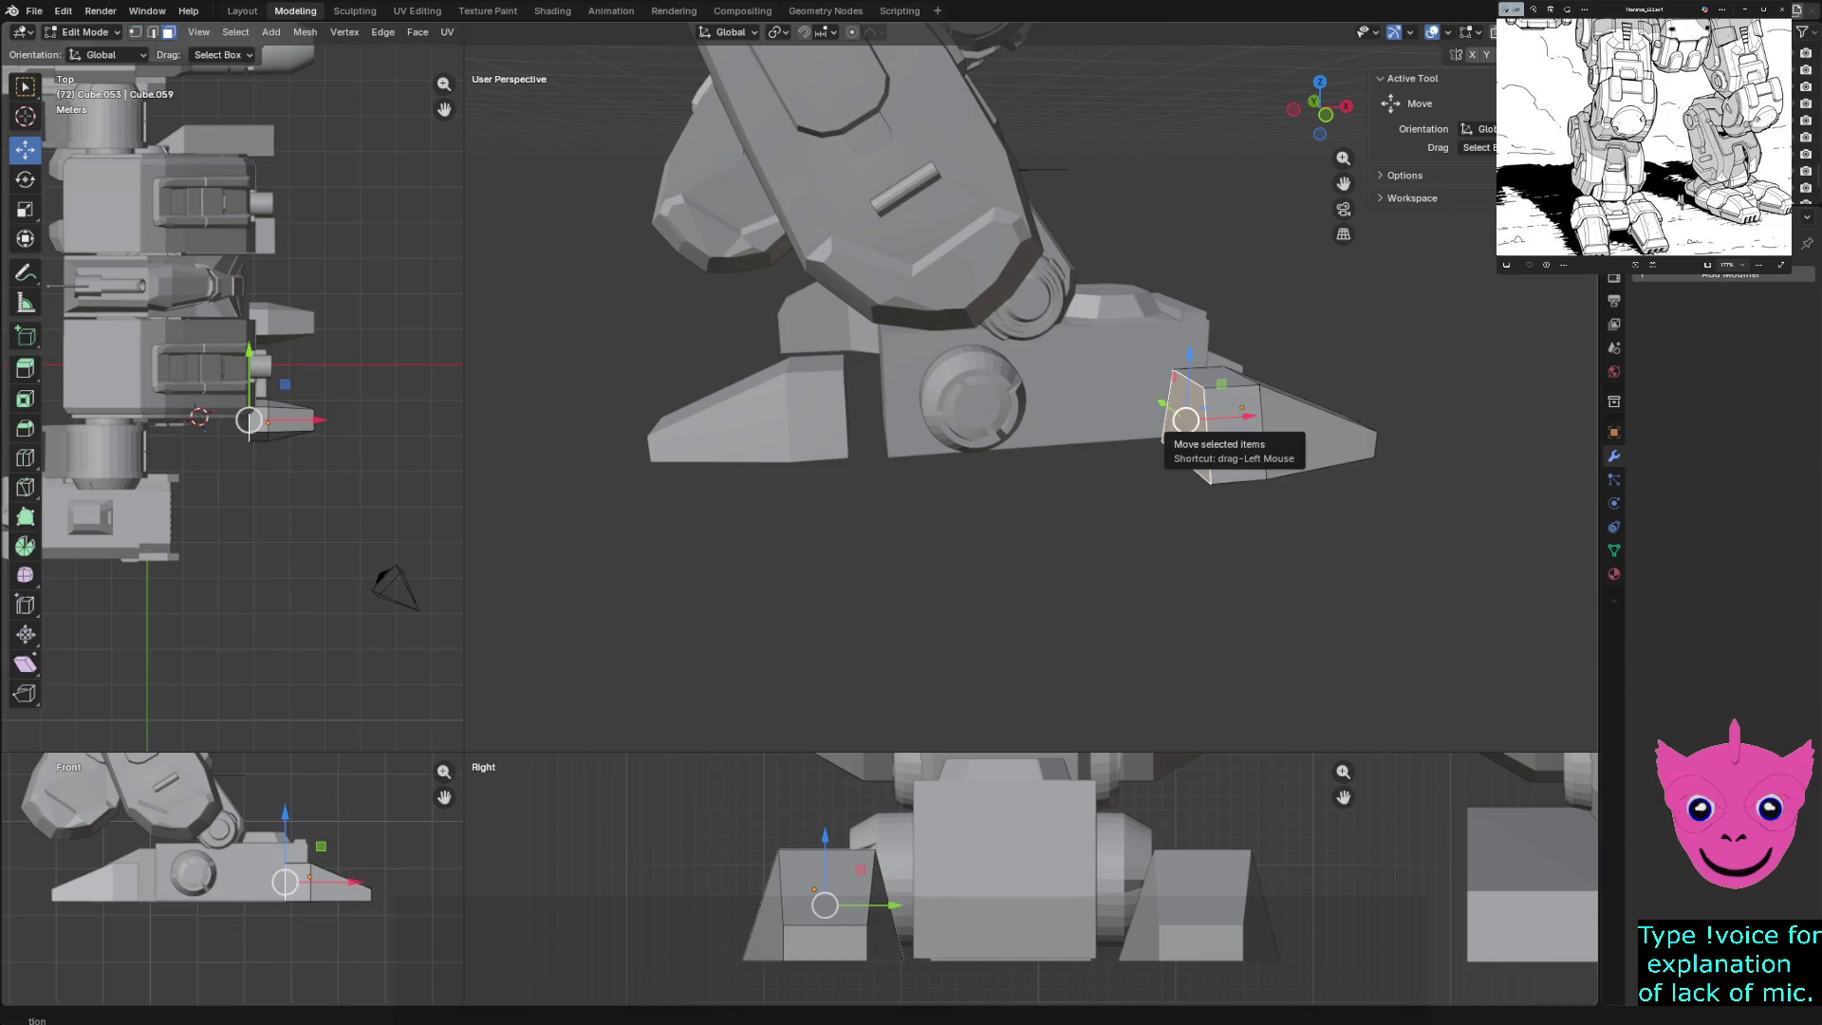
key("e")
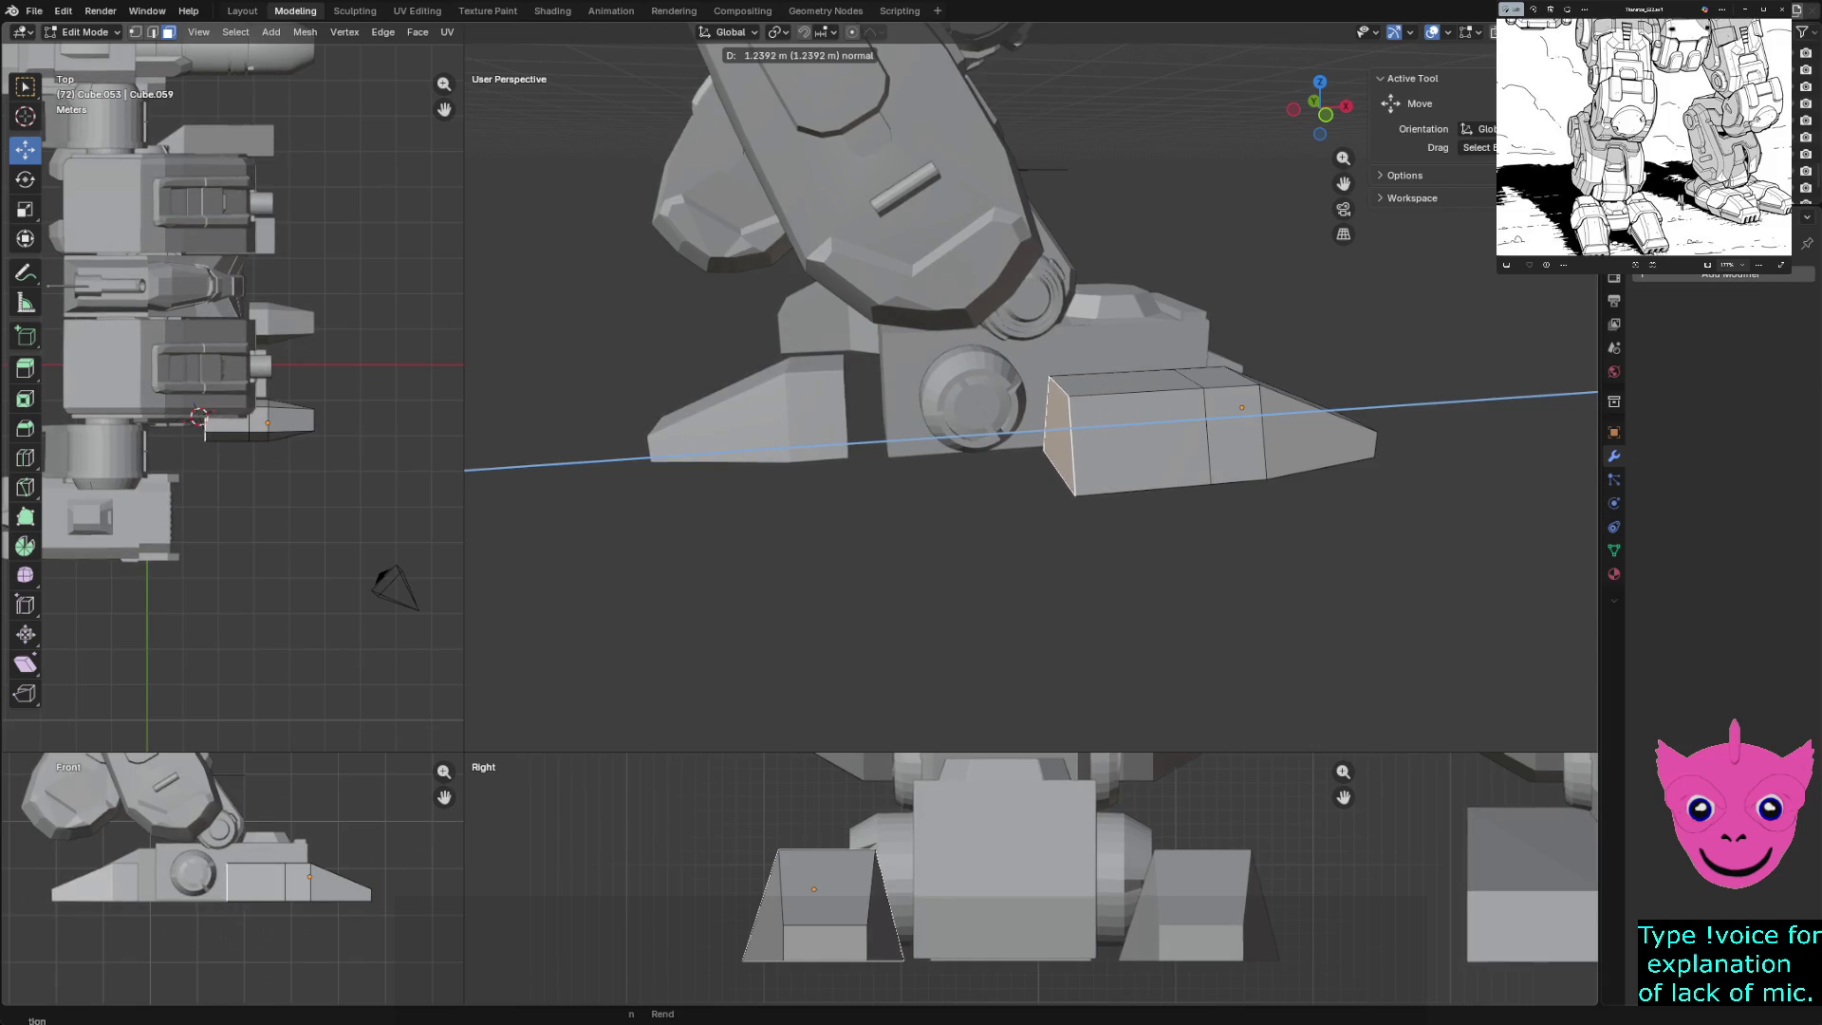
key("Return")
mouse_move(1044, 428)
middle_mouse_down()
mouse_move(949, 474)
mouse_move(1139, 399)
middle_mouse_up()
key("Tab")
- Extrude the end face of the other toe wedge, Cube.052
left_click(773, 284)
key("KP_Decimal")
middle_click_drag(918, 346, 1018, 313)
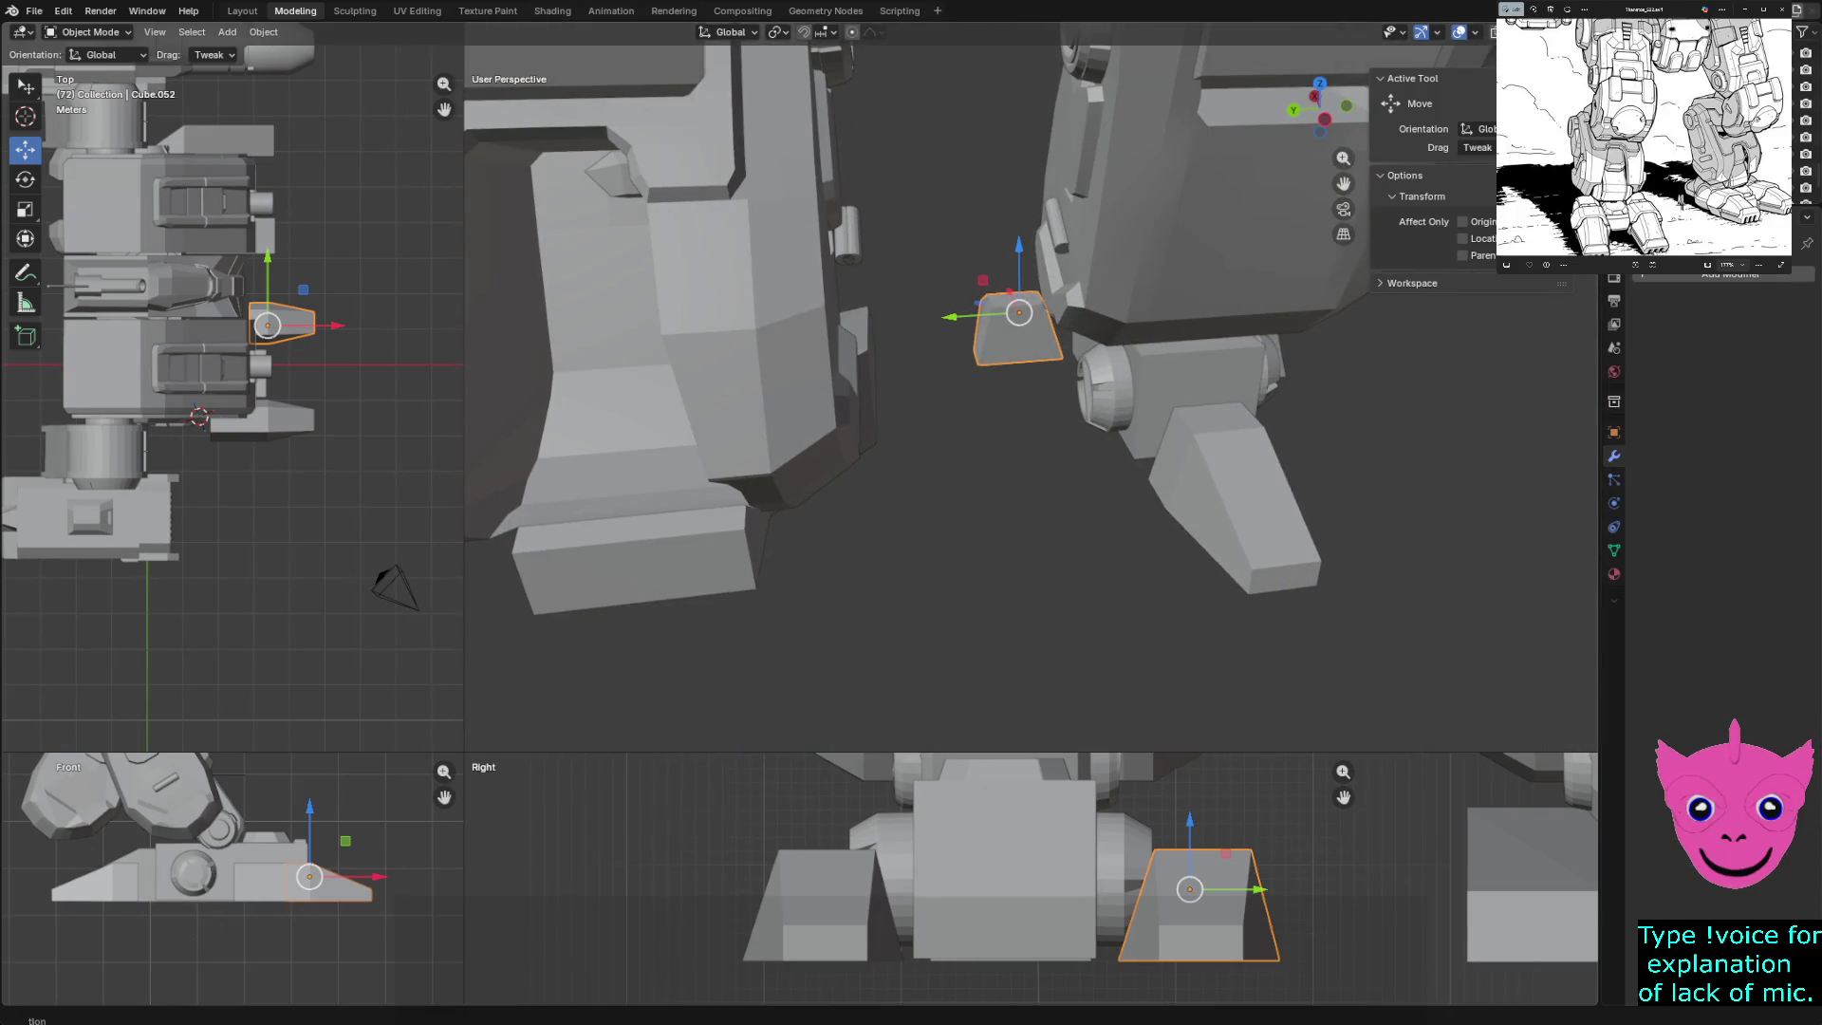
key("Tab")
left_click(1019, 336)
key("e")
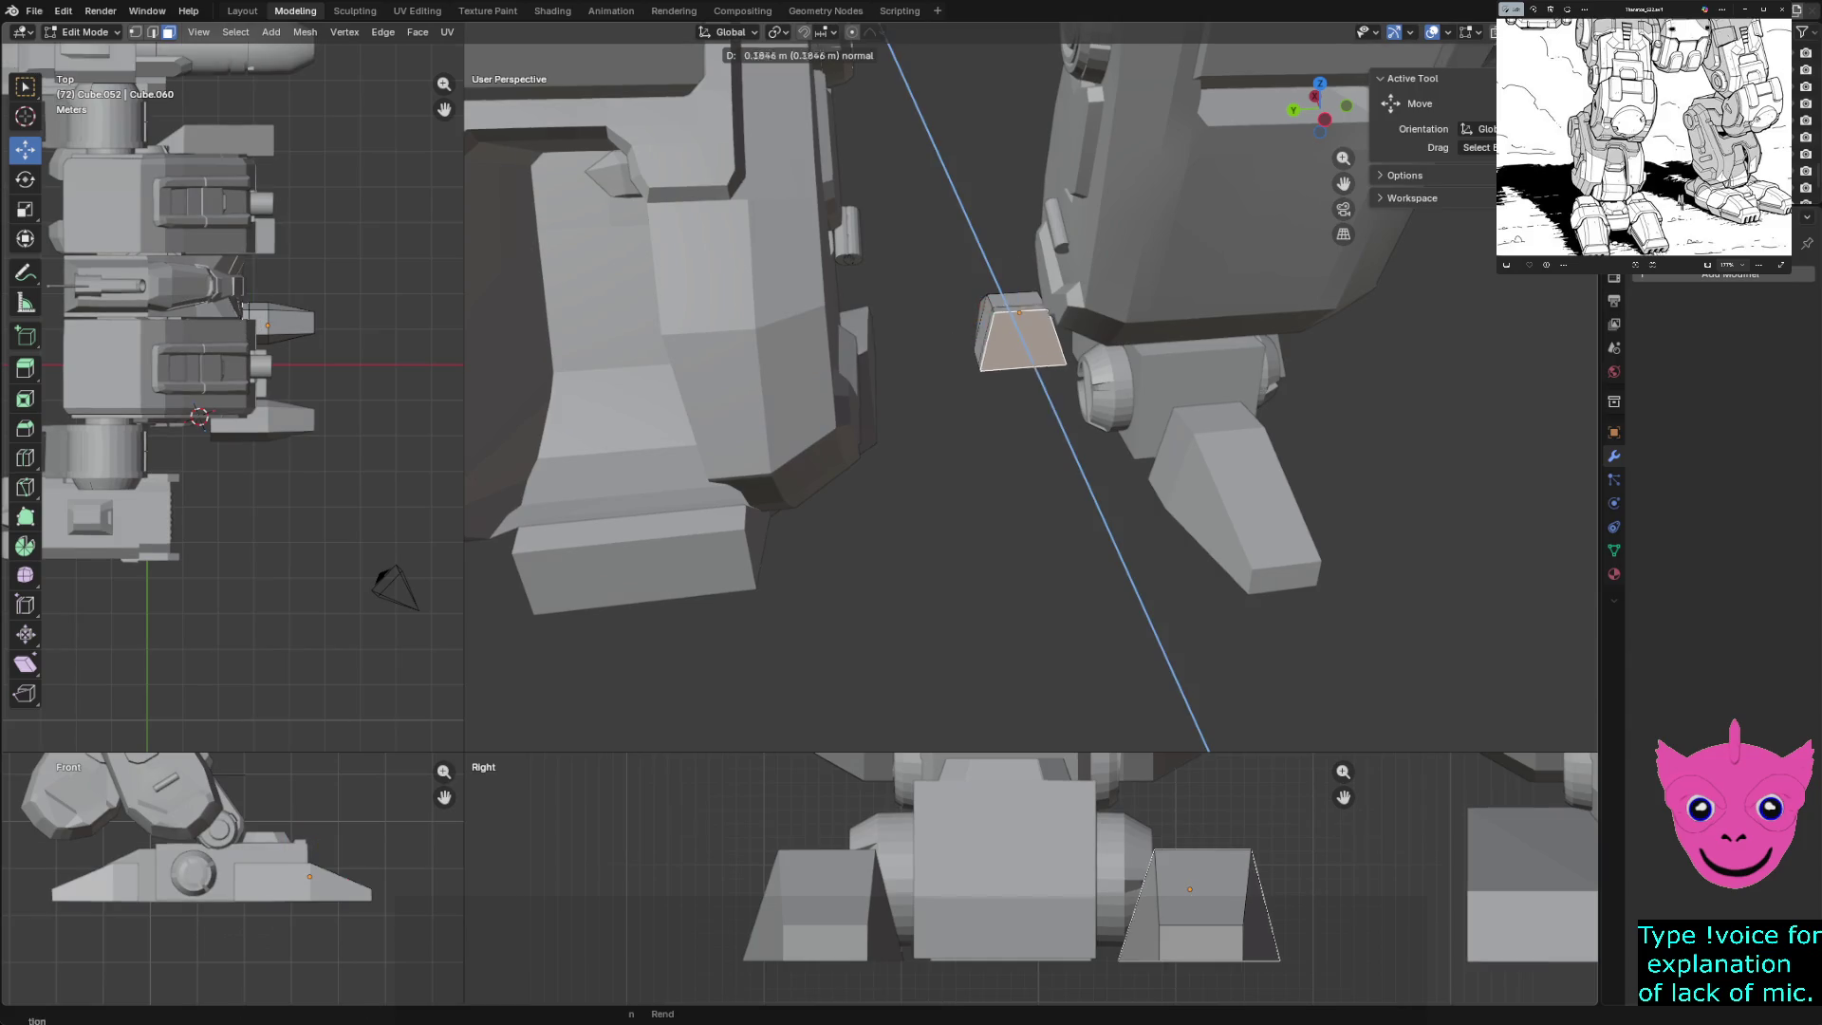
left_click(1044, 417)
mouse_move(1044, 418)
middle_mouse_down()
mouse_move(806, 370)
mouse_move(826, 371)
middle_mouse_up()
- Shift Cube.052's extension 0.603 m along X and return to Object Mode
key("g")
key("x")
key("Return")
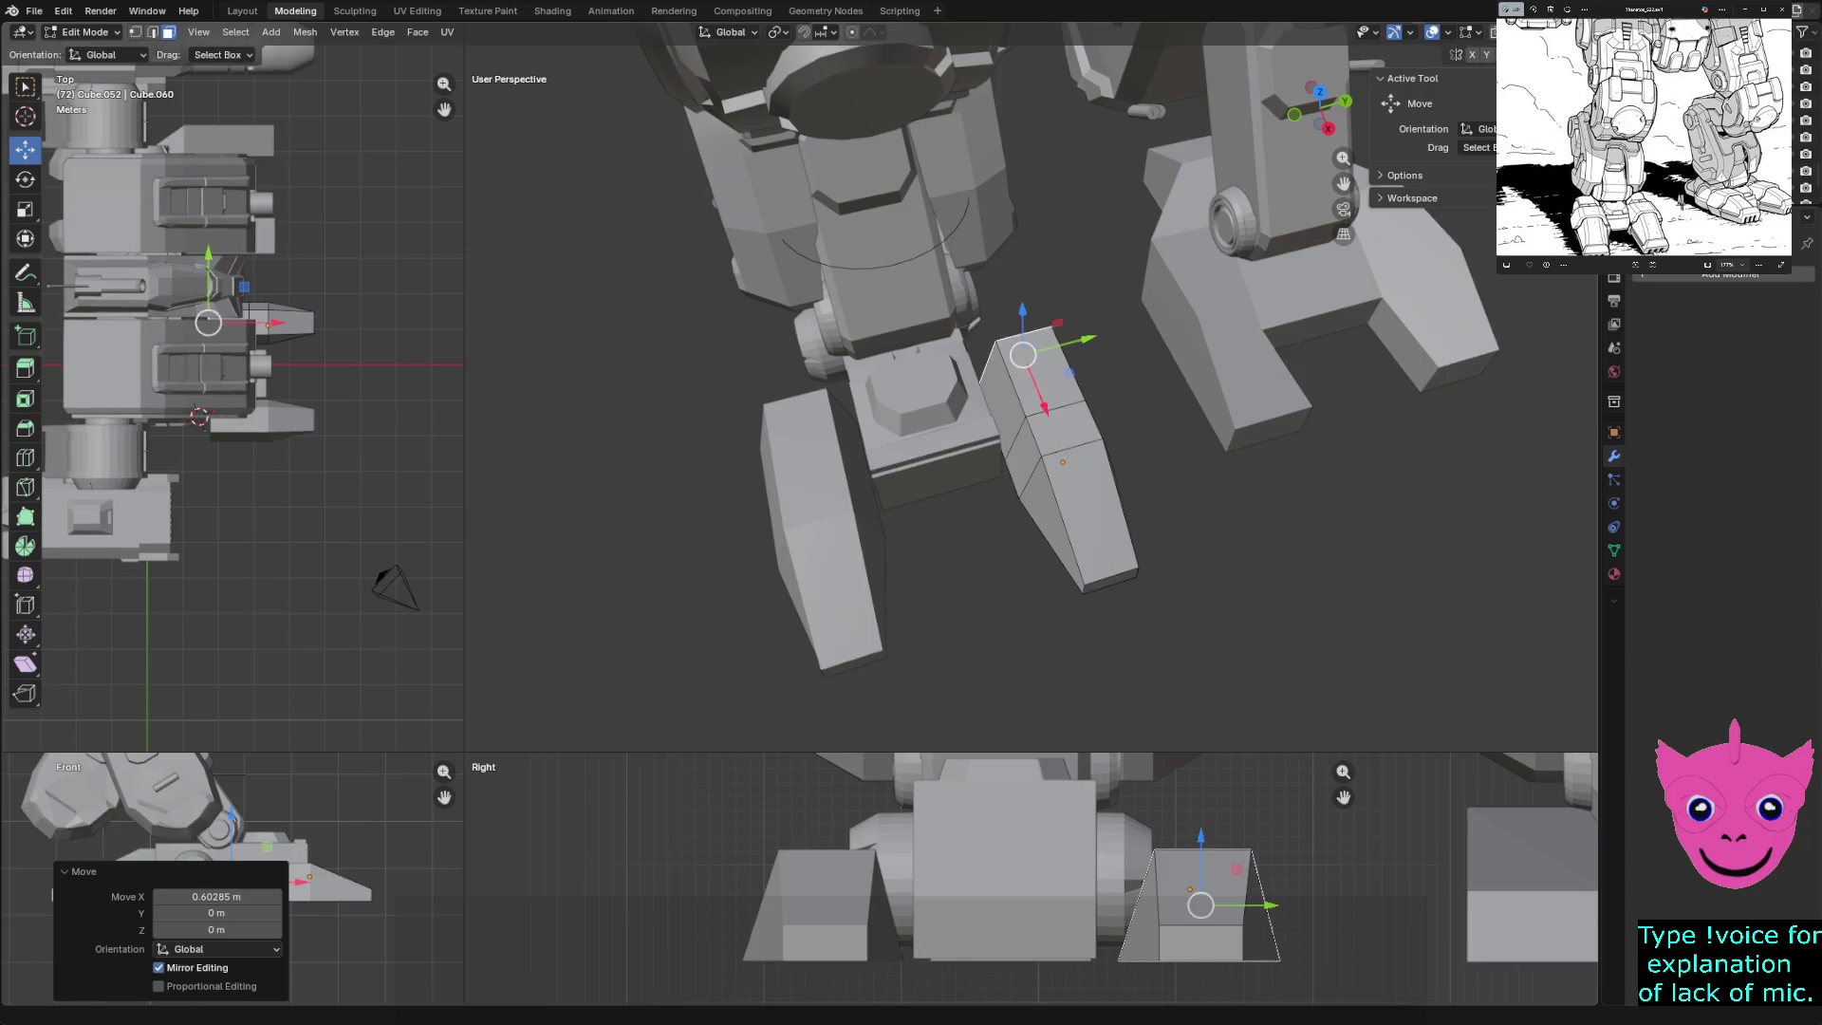
key("Tab")
scroll(949, 379, "down", 3)
mouse_move(949, 379)
middle_mouse_down()
mouse_move(1063, 366)
mouse_move(1006, 359)
middle_mouse_up()
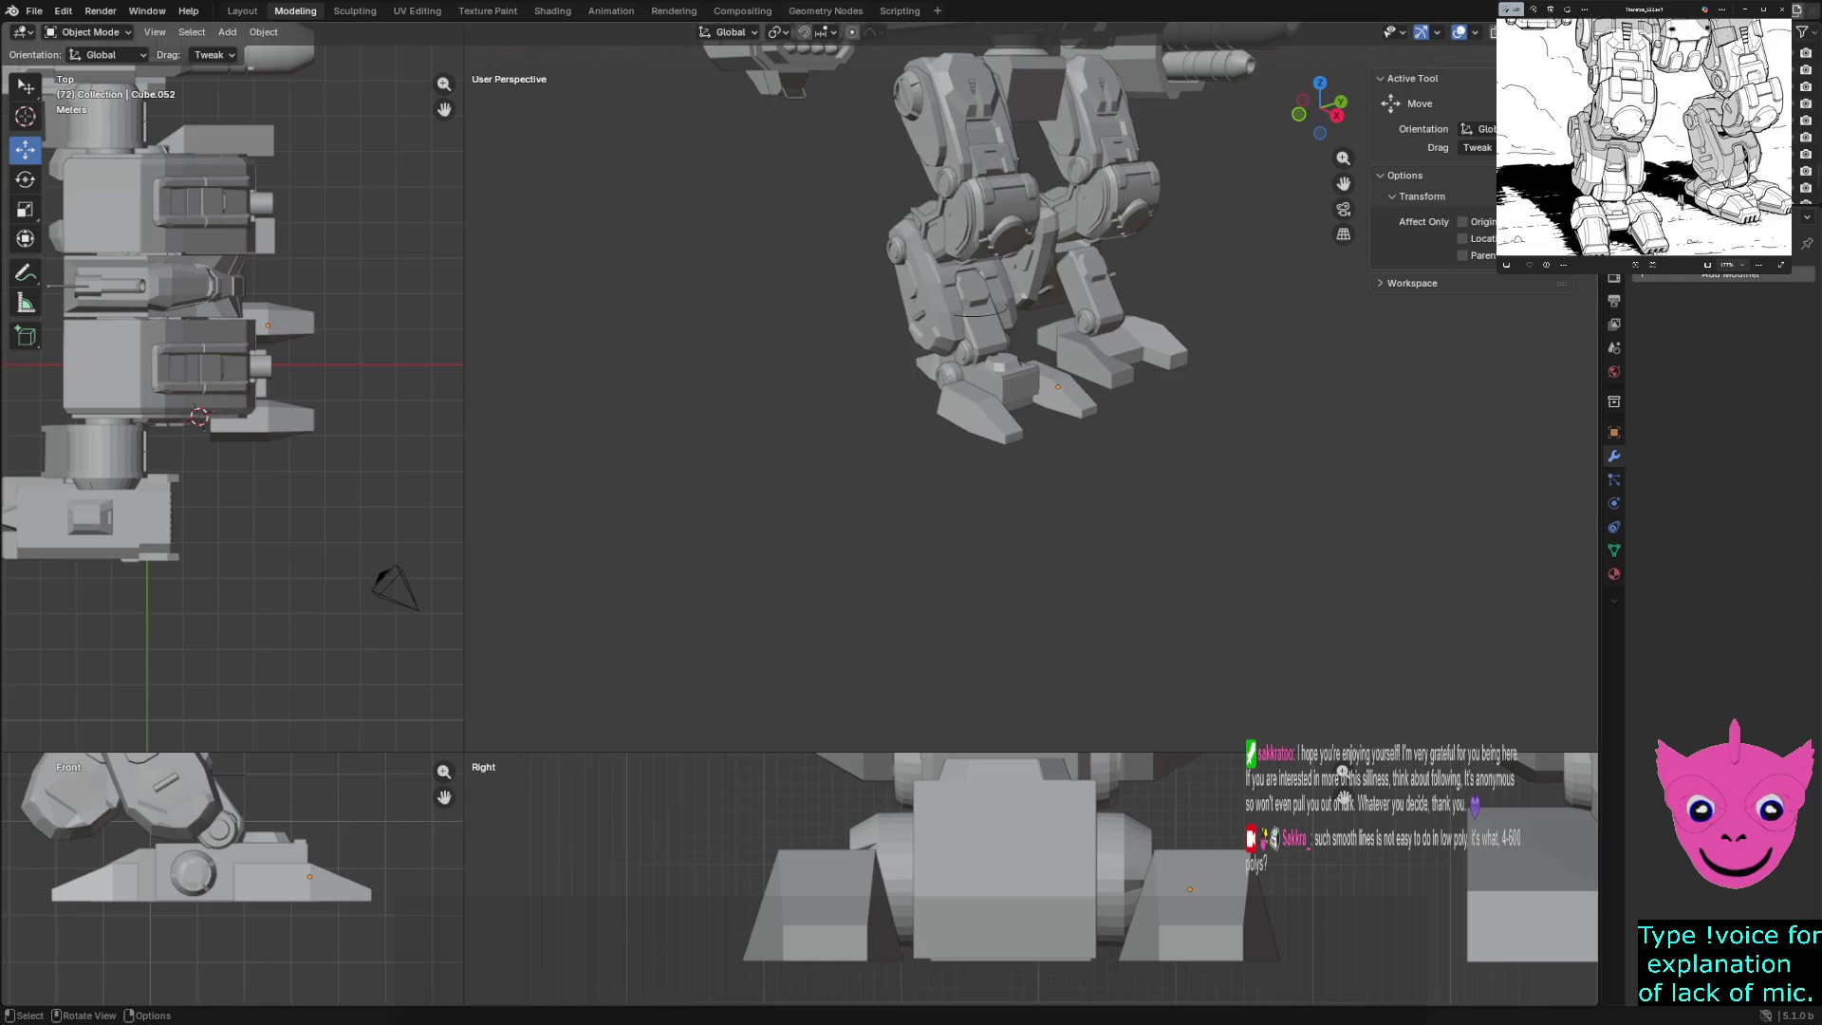
- Move foot block Cube.049 7.4242 m along Y, away from its leg
scroll(1029, 878, "down", 4)
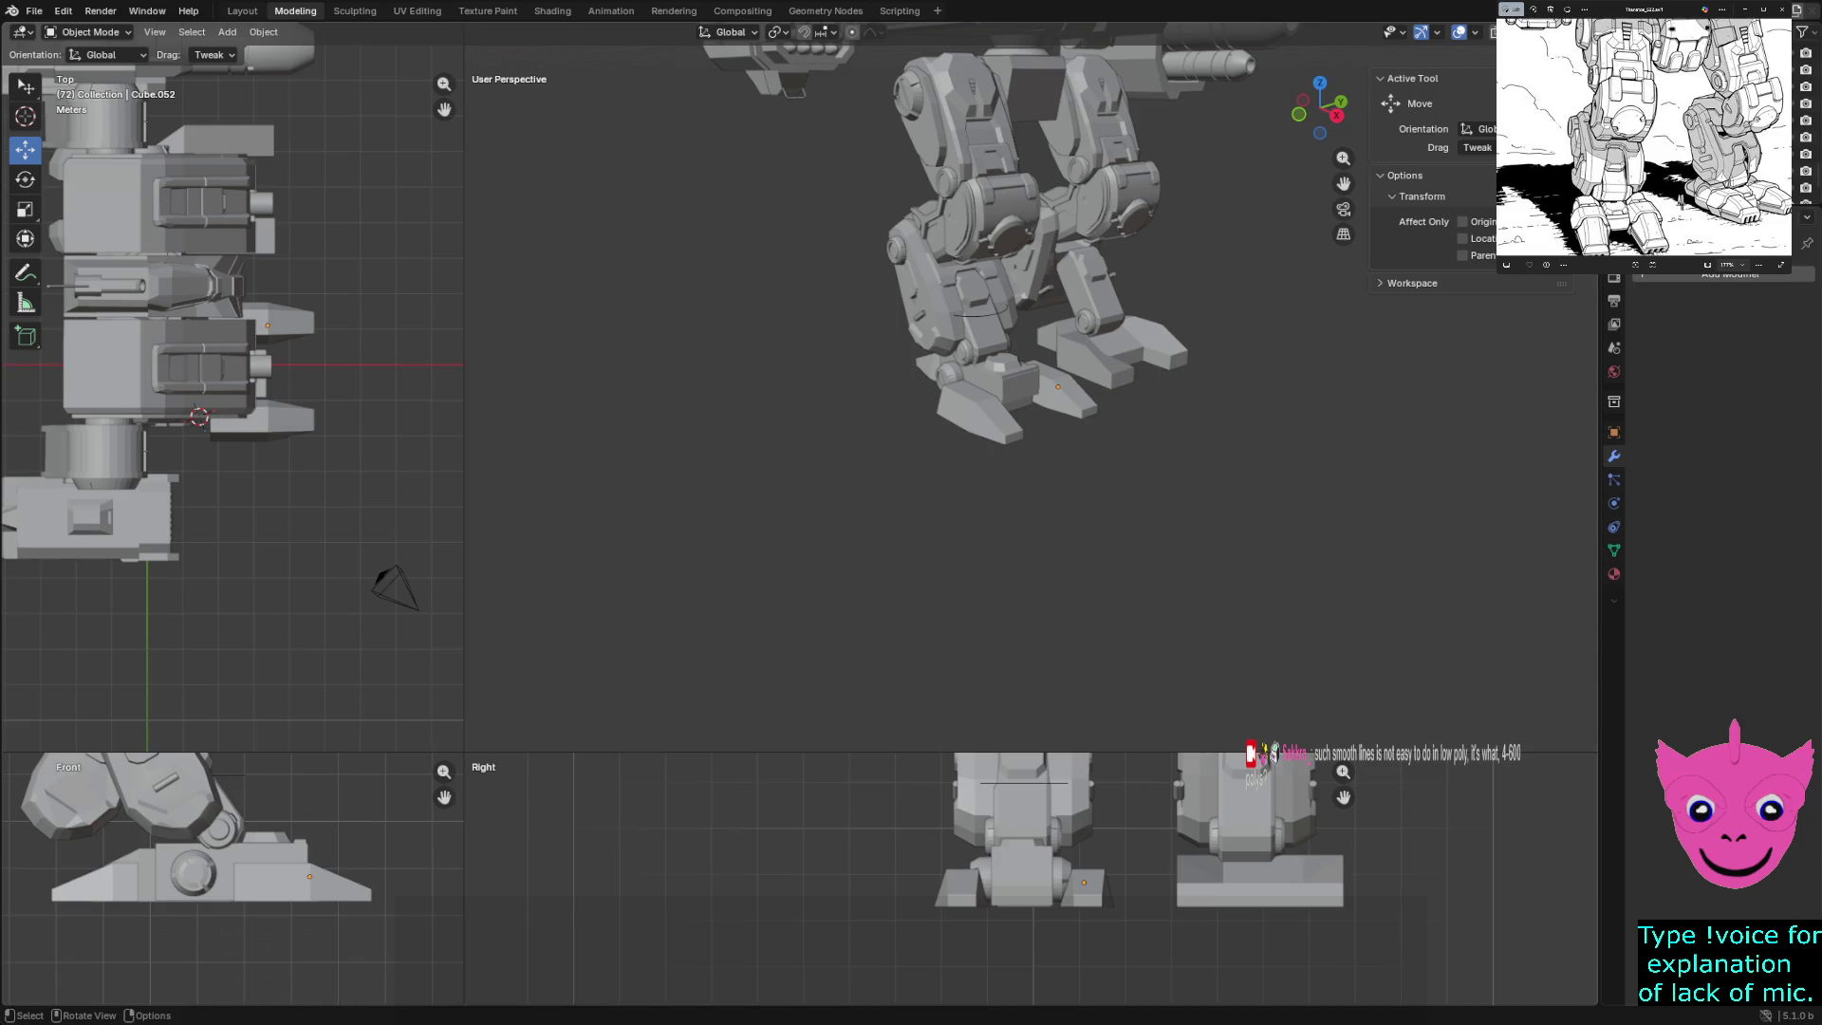
scroll(1031, 878, "up", 1)
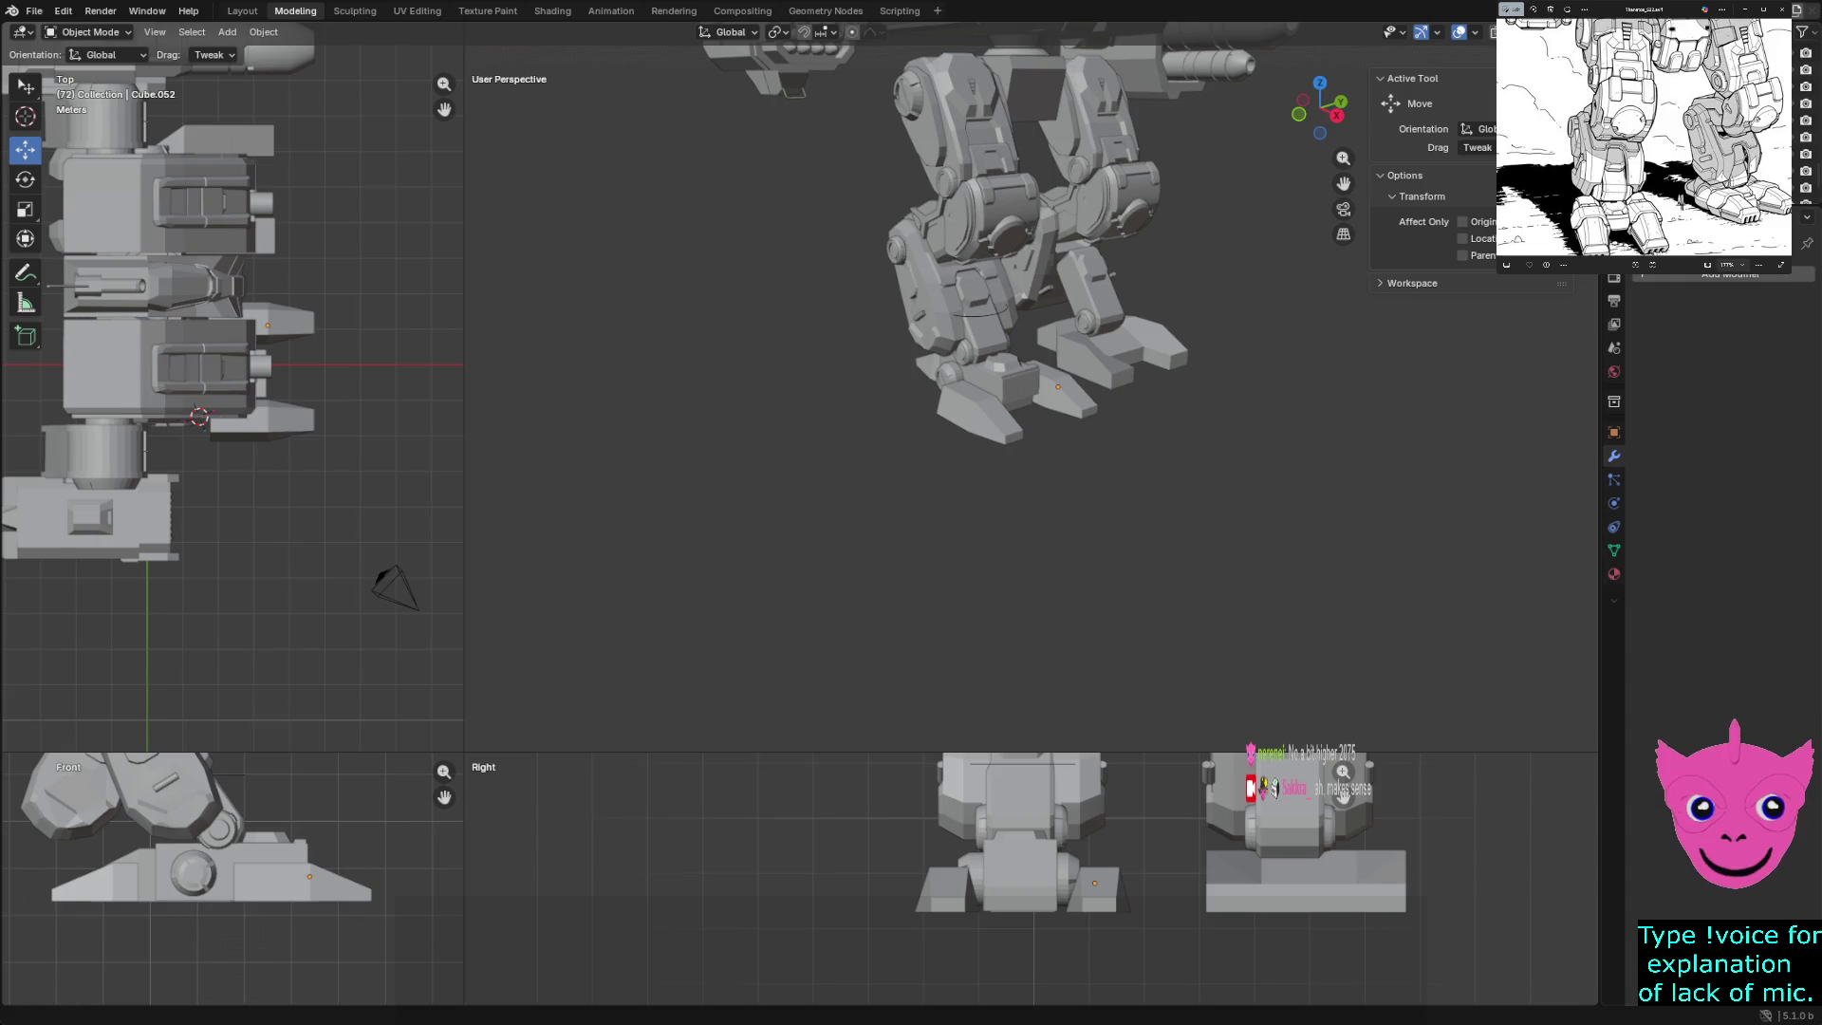
mouse_move(1025, 427)
middle_mouse_down()
mouse_move(997, 418)
mouse_move(968, 474)
mouse_move(977, 398)
middle_mouse_up()
left_click(1157, 379)
middle_click_drag(1158, 380, 1091, 370)
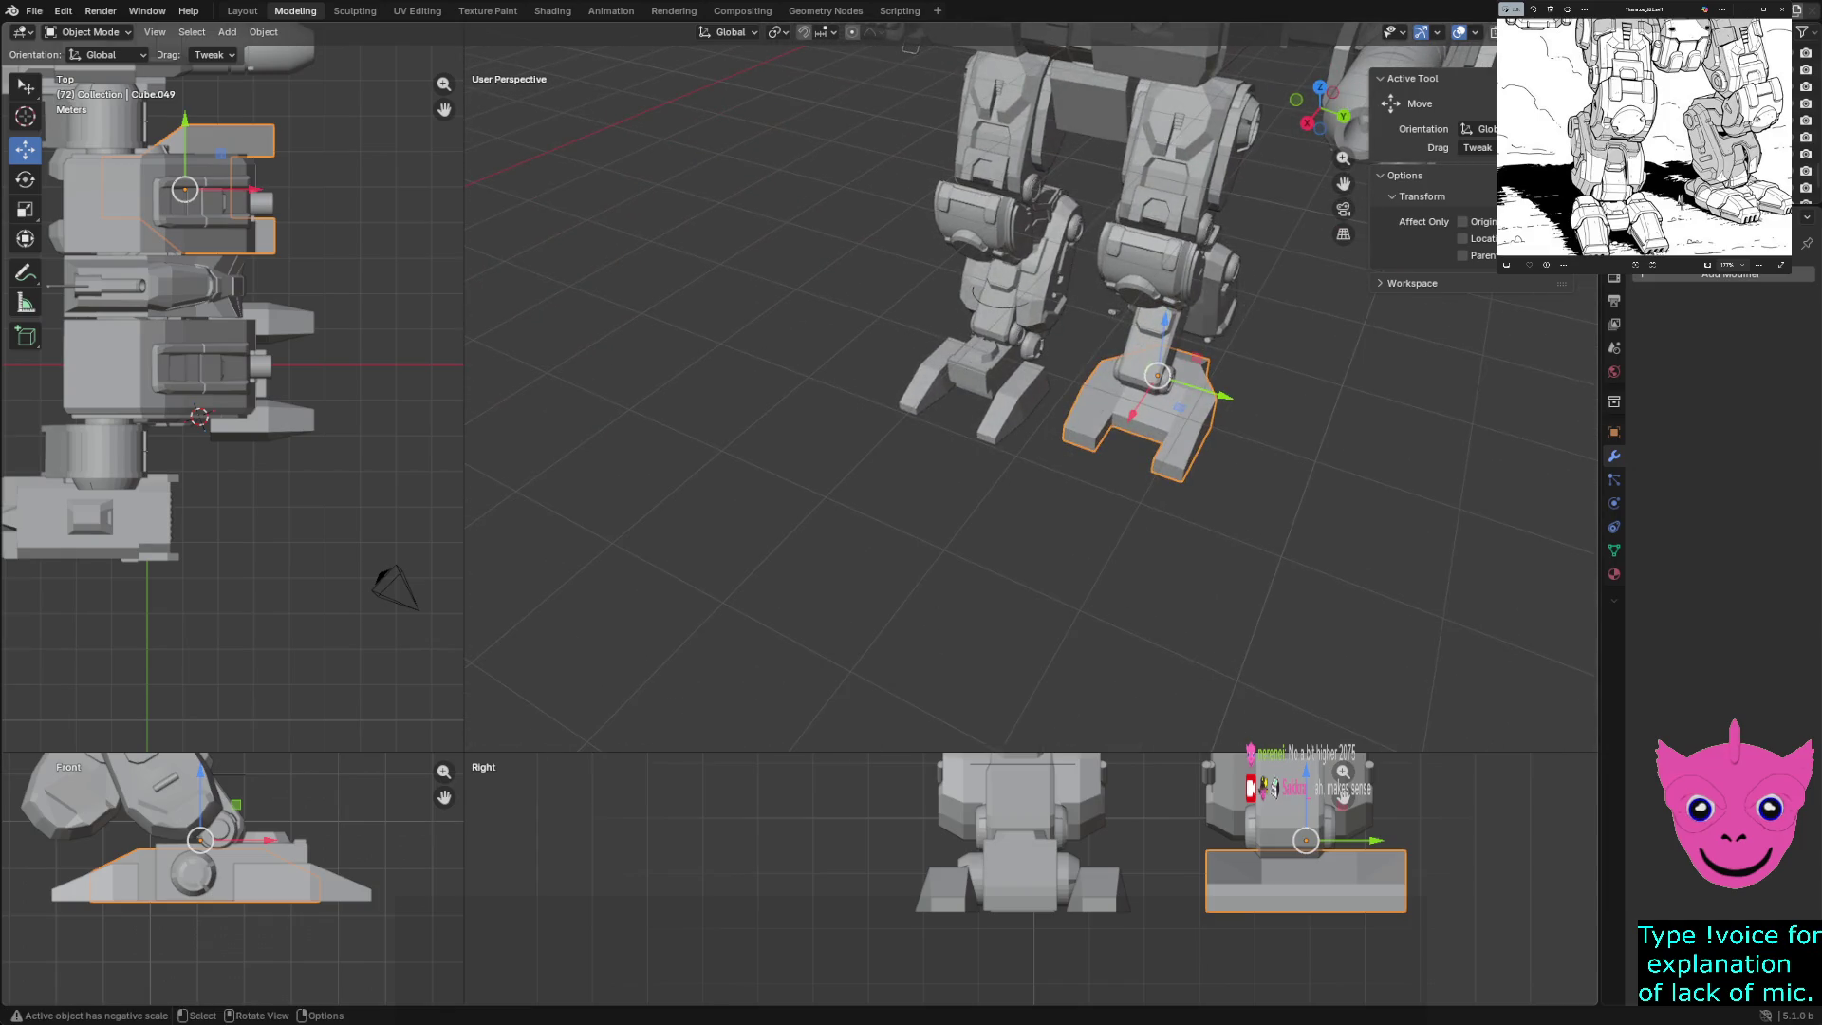
left_click_drag(1224, 395, 1504, 484)
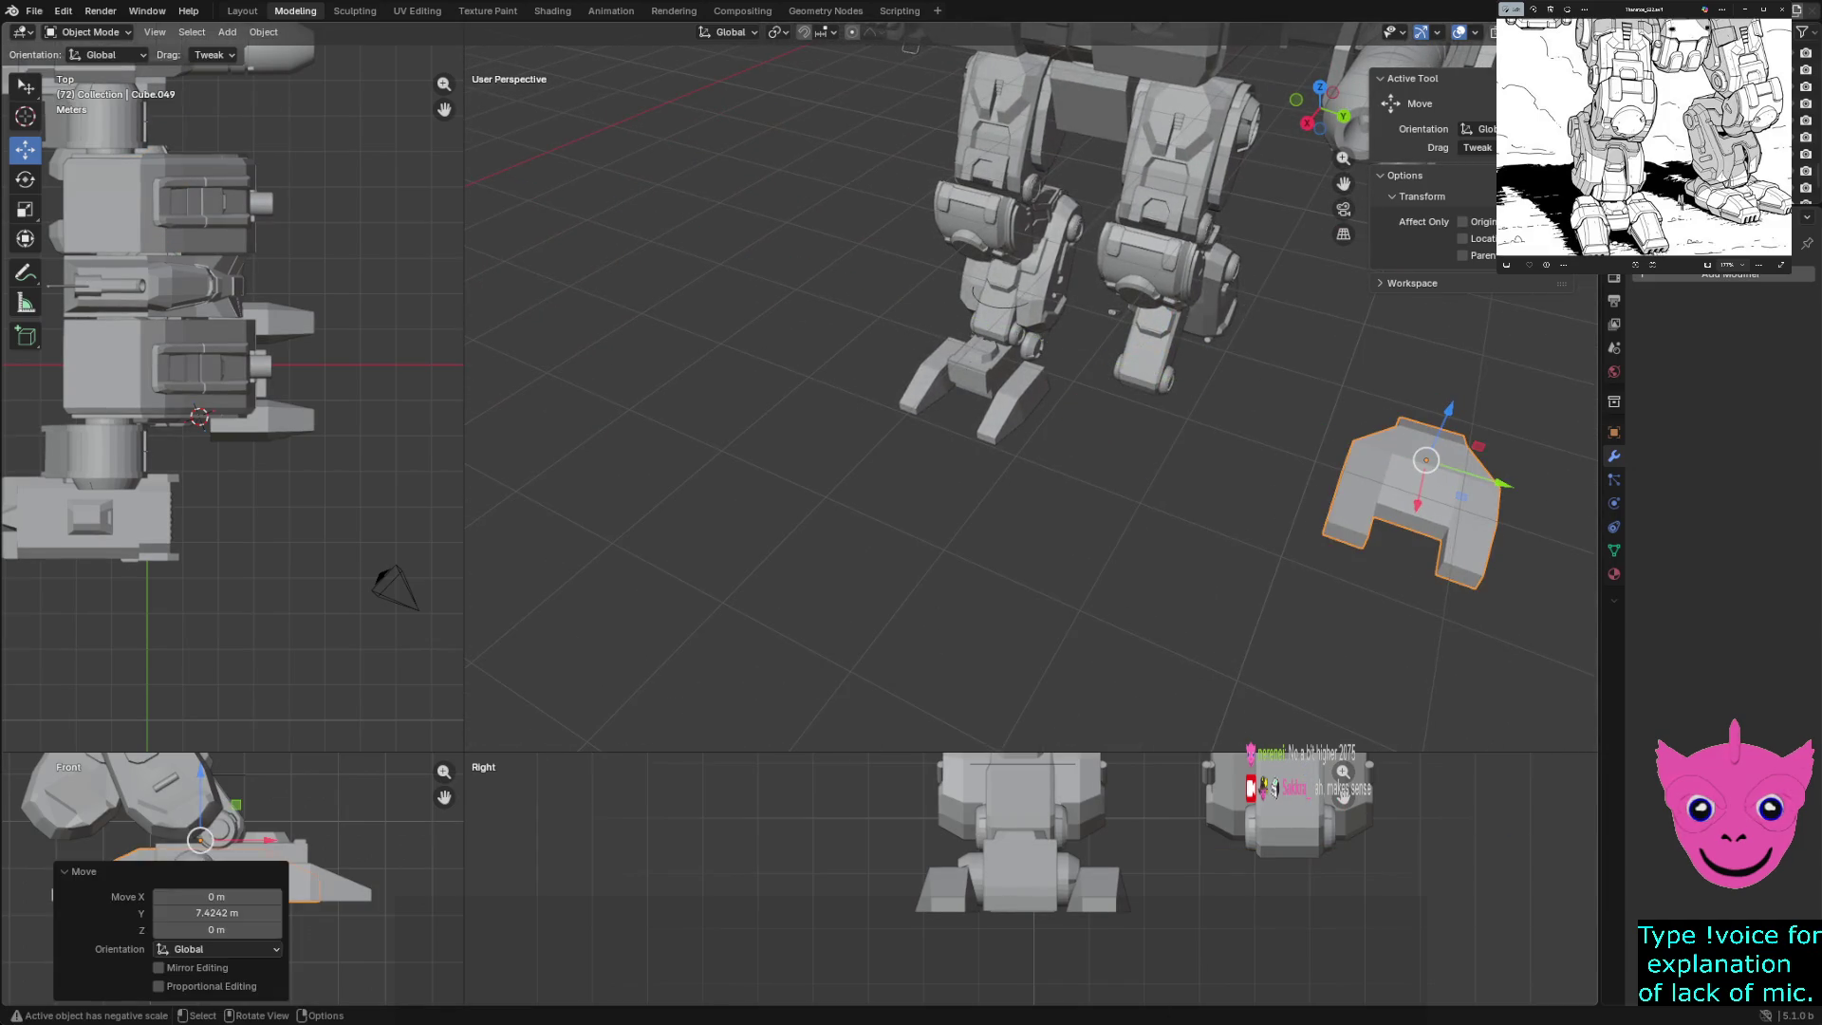
key("alt+a")
- Select the other foot's toe plates, toe pieces and ankle joint
mouse_move(1044, 427)
middle_mouse_down()
mouse_move(1025, 417)
mouse_move(1015, 346)
mouse_move(1106, 299)
mouse_move(1025, 318)
middle_mouse_up()
left_click(1015, 403)
left_click(1091, 391, "shift")
left_click(1051, 460, "shift")
left_click(921, 391, "shift")
left_click(1017, 334, "shift")
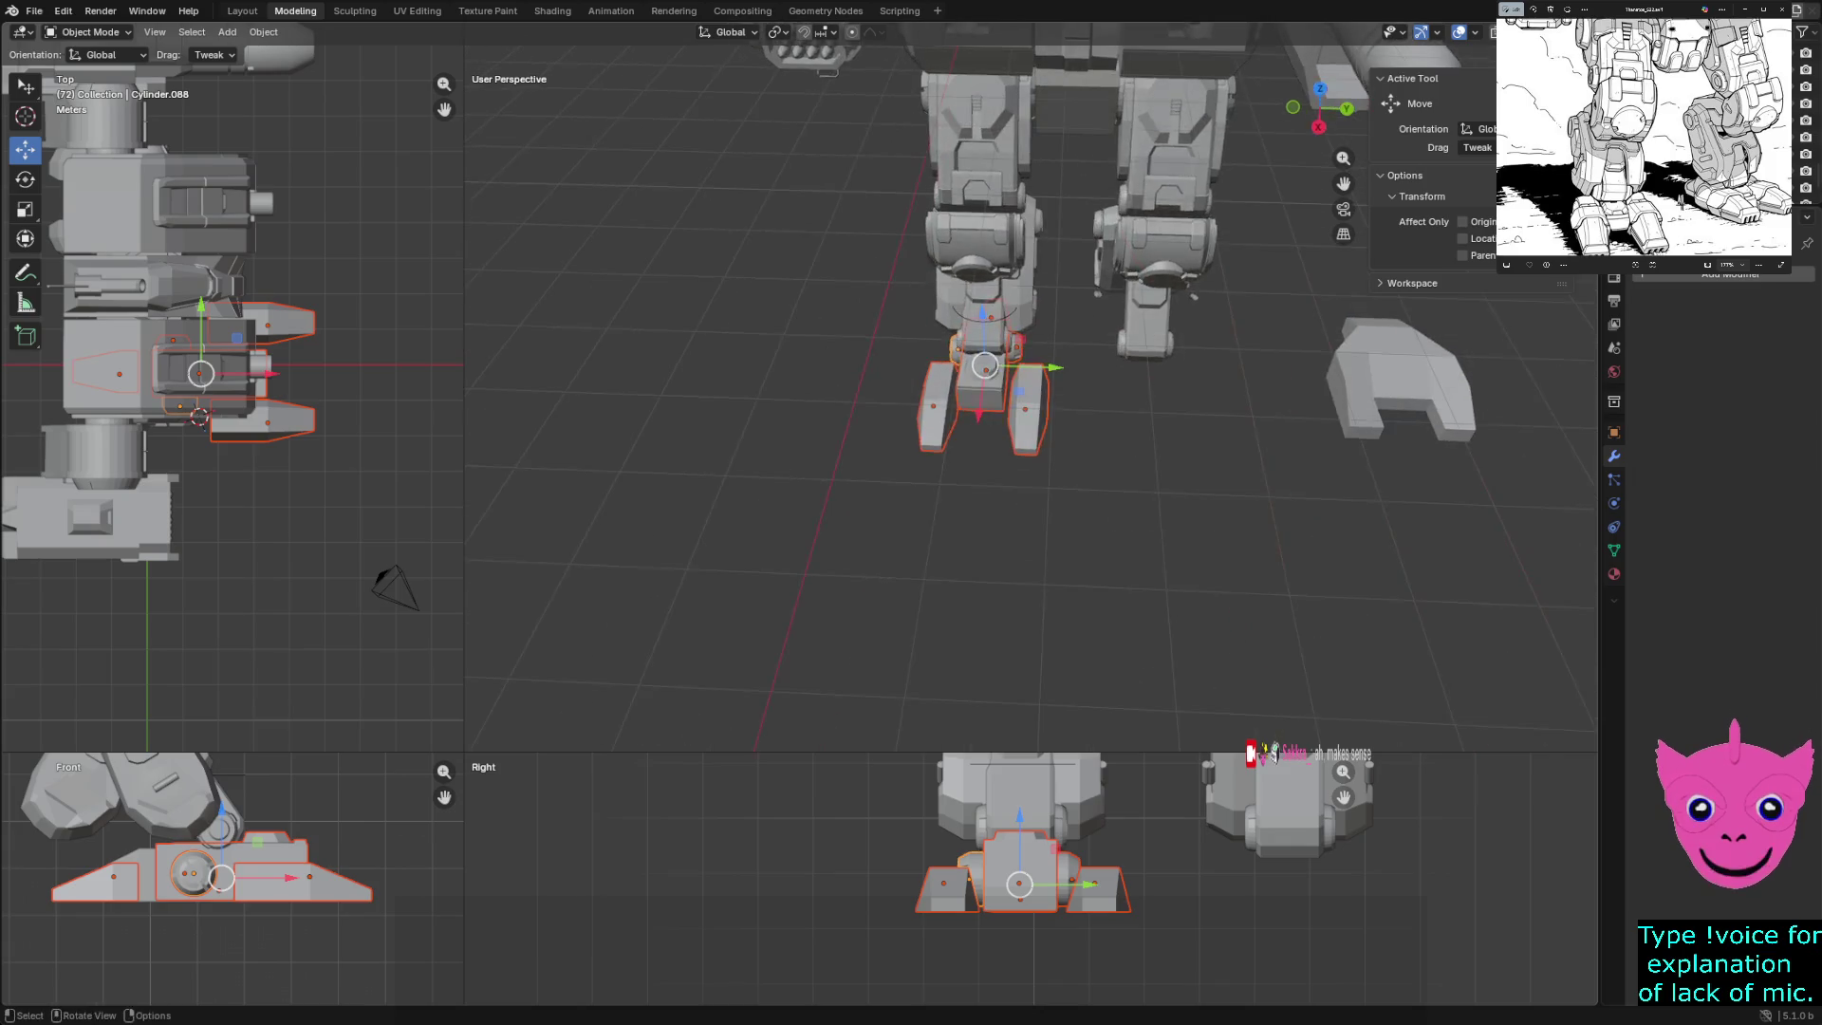
- Duplicate the six foot parts and move the copy 5.007 m along Y to the cleared leg
key("ctrl+c")
key("ctrl+v")
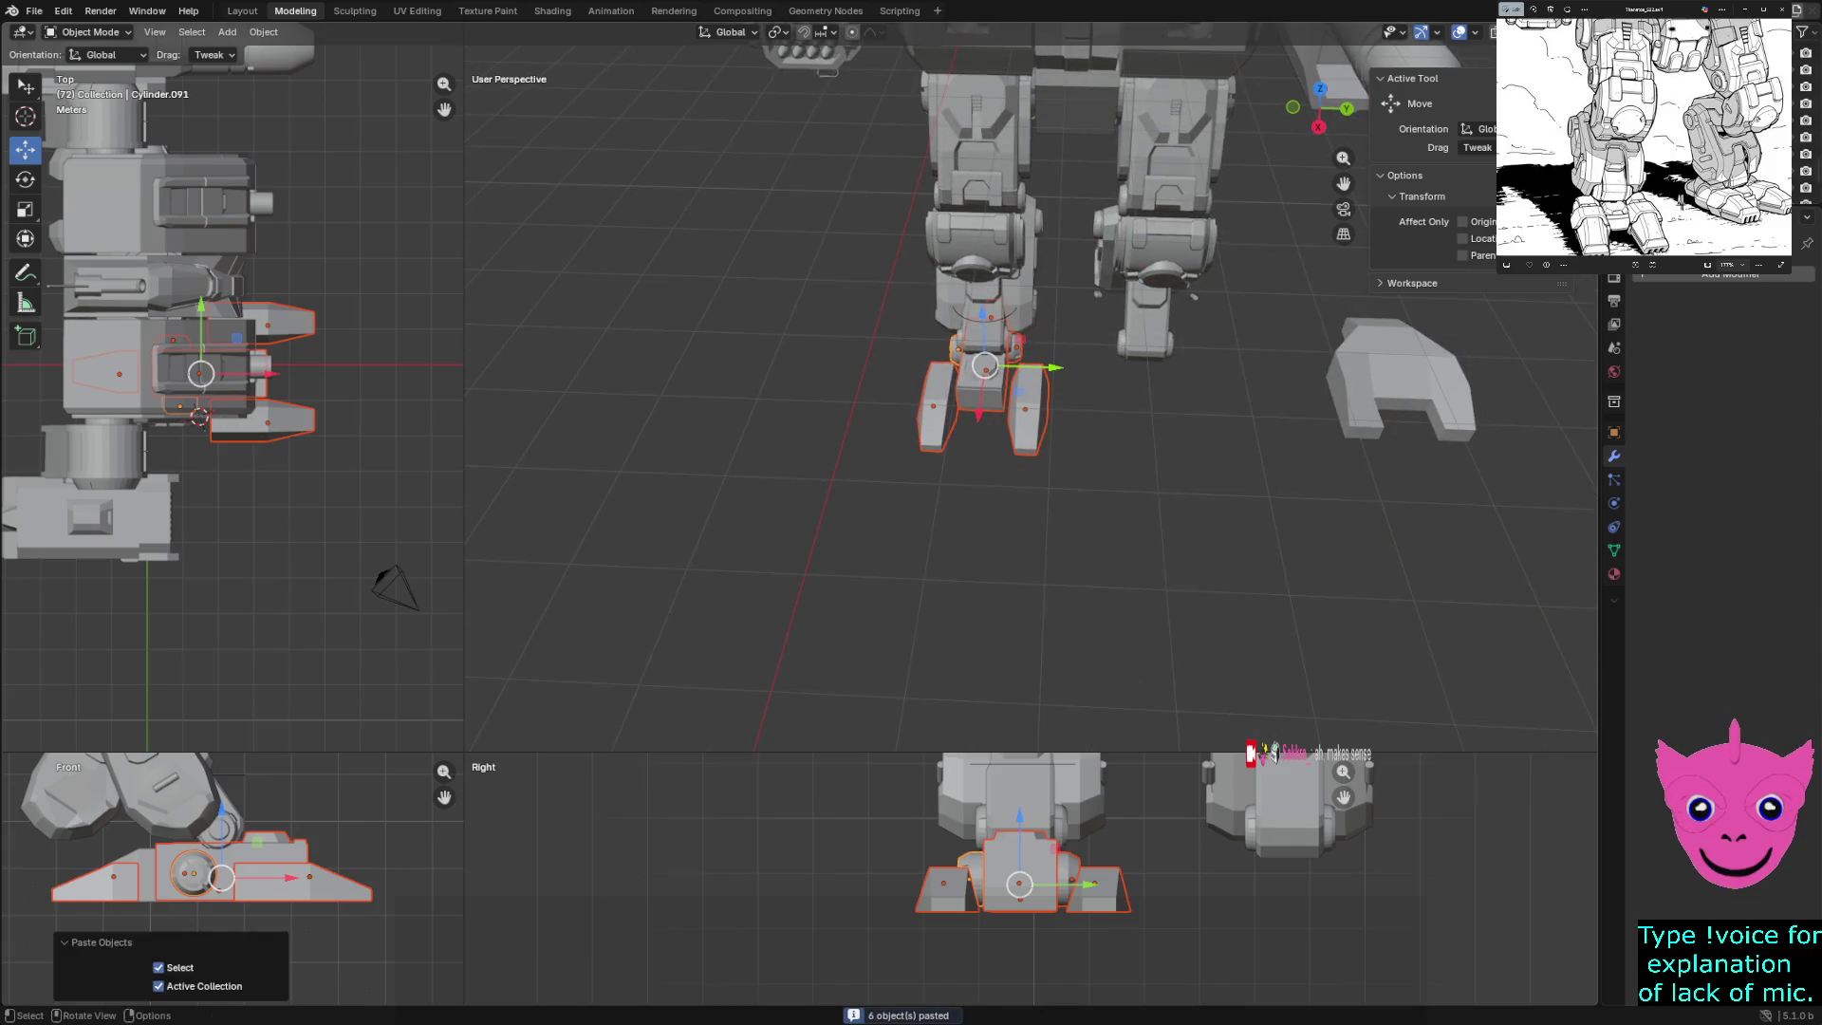
key("g")
key("y")
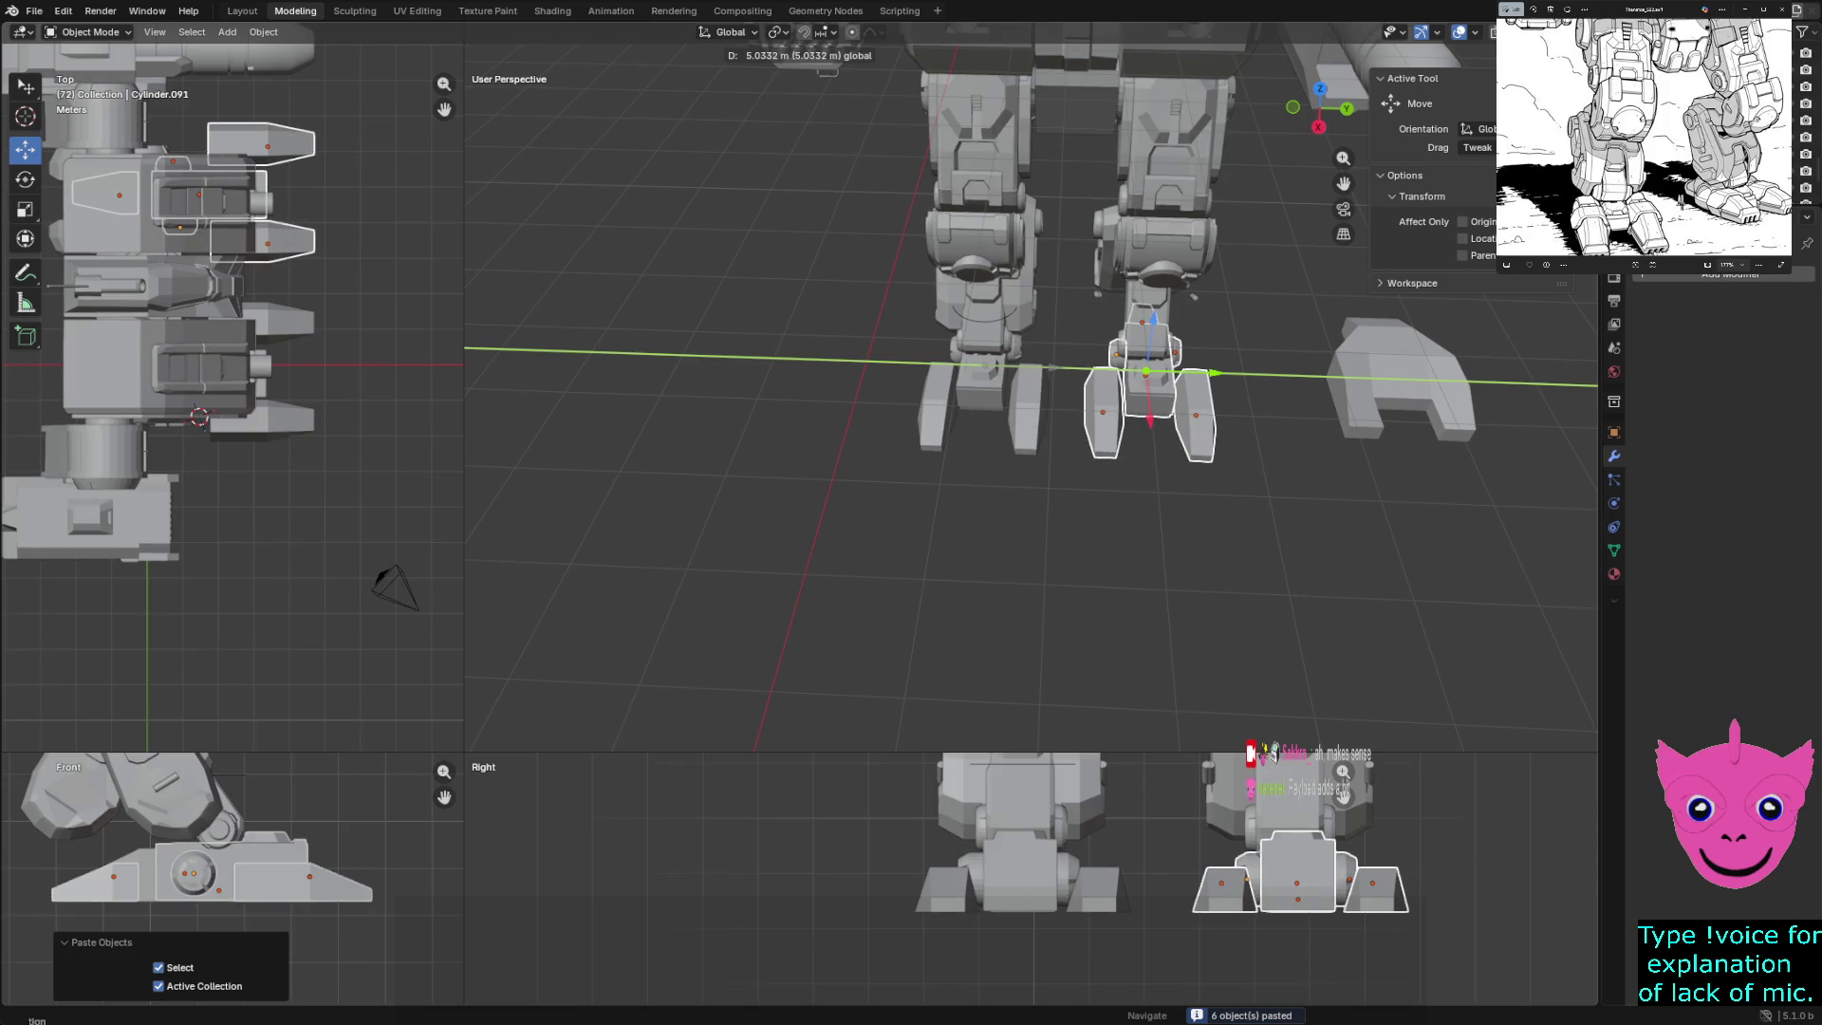
key("Return")
middle_click_drag(1295, 884, 1262, 837, "shift")
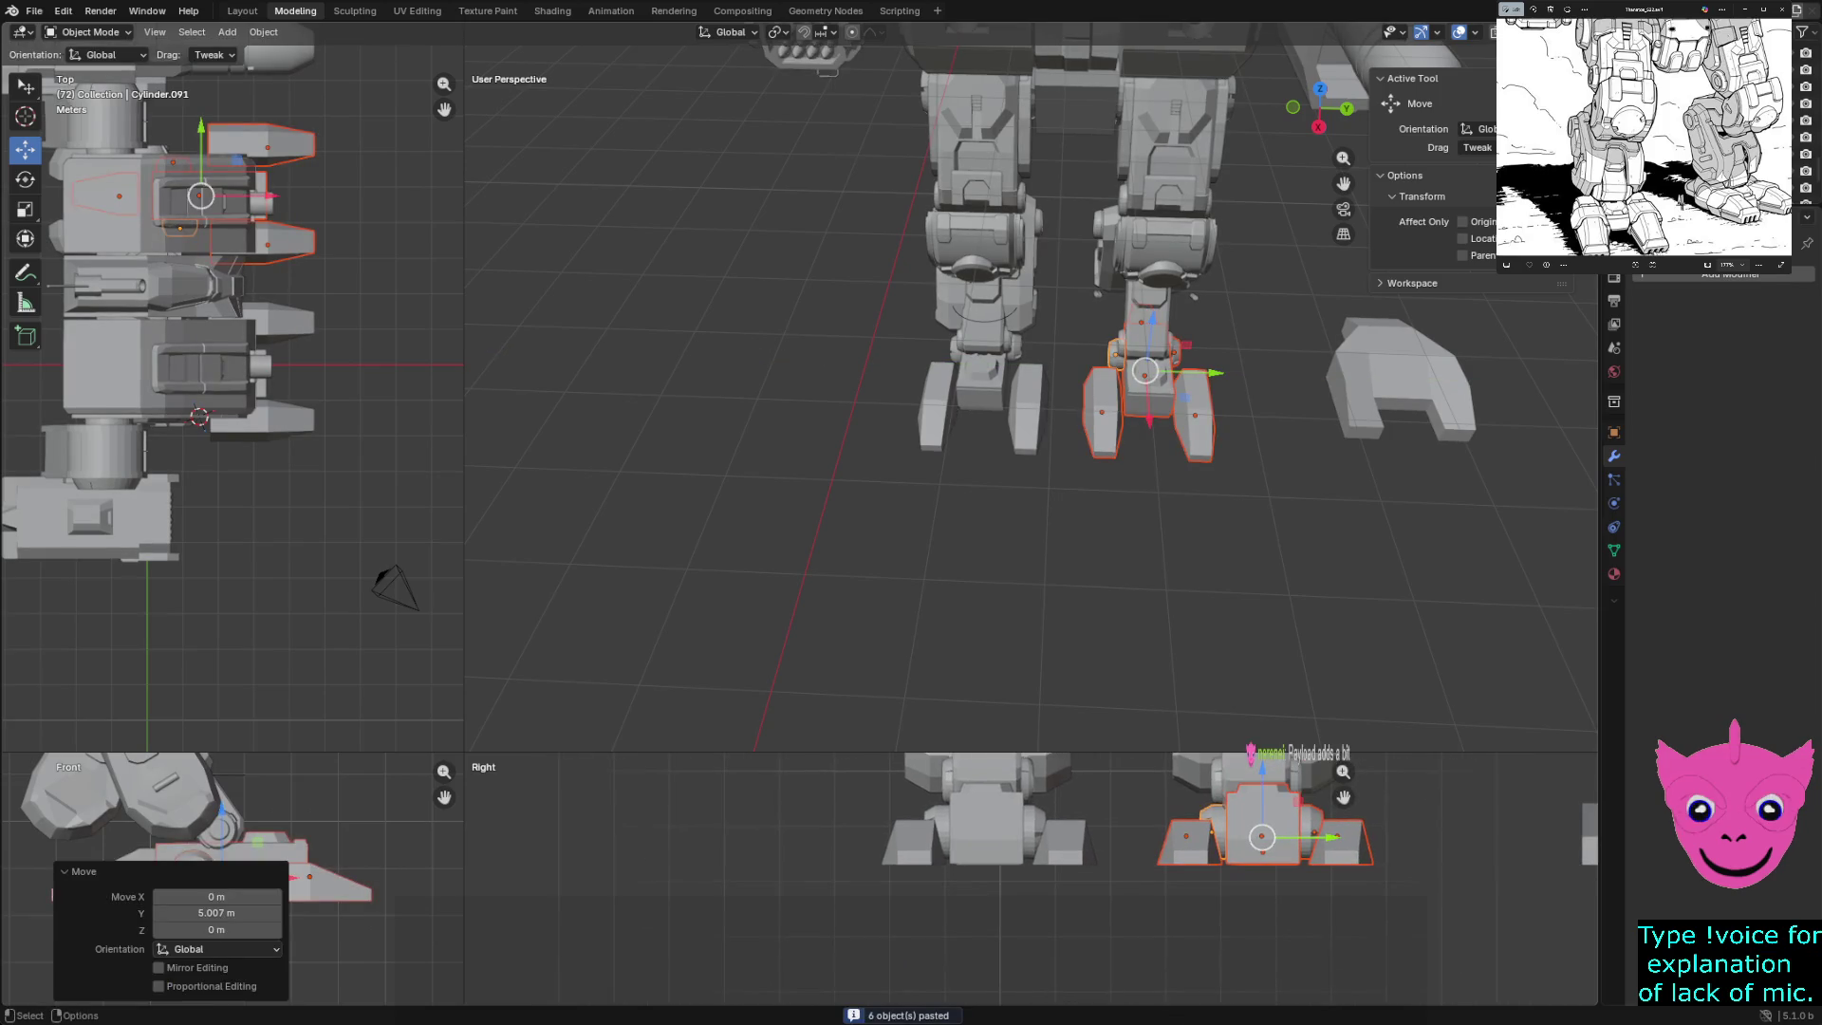
left_click_drag(1262, 837, 1257, 837)
key("ctrl+z")
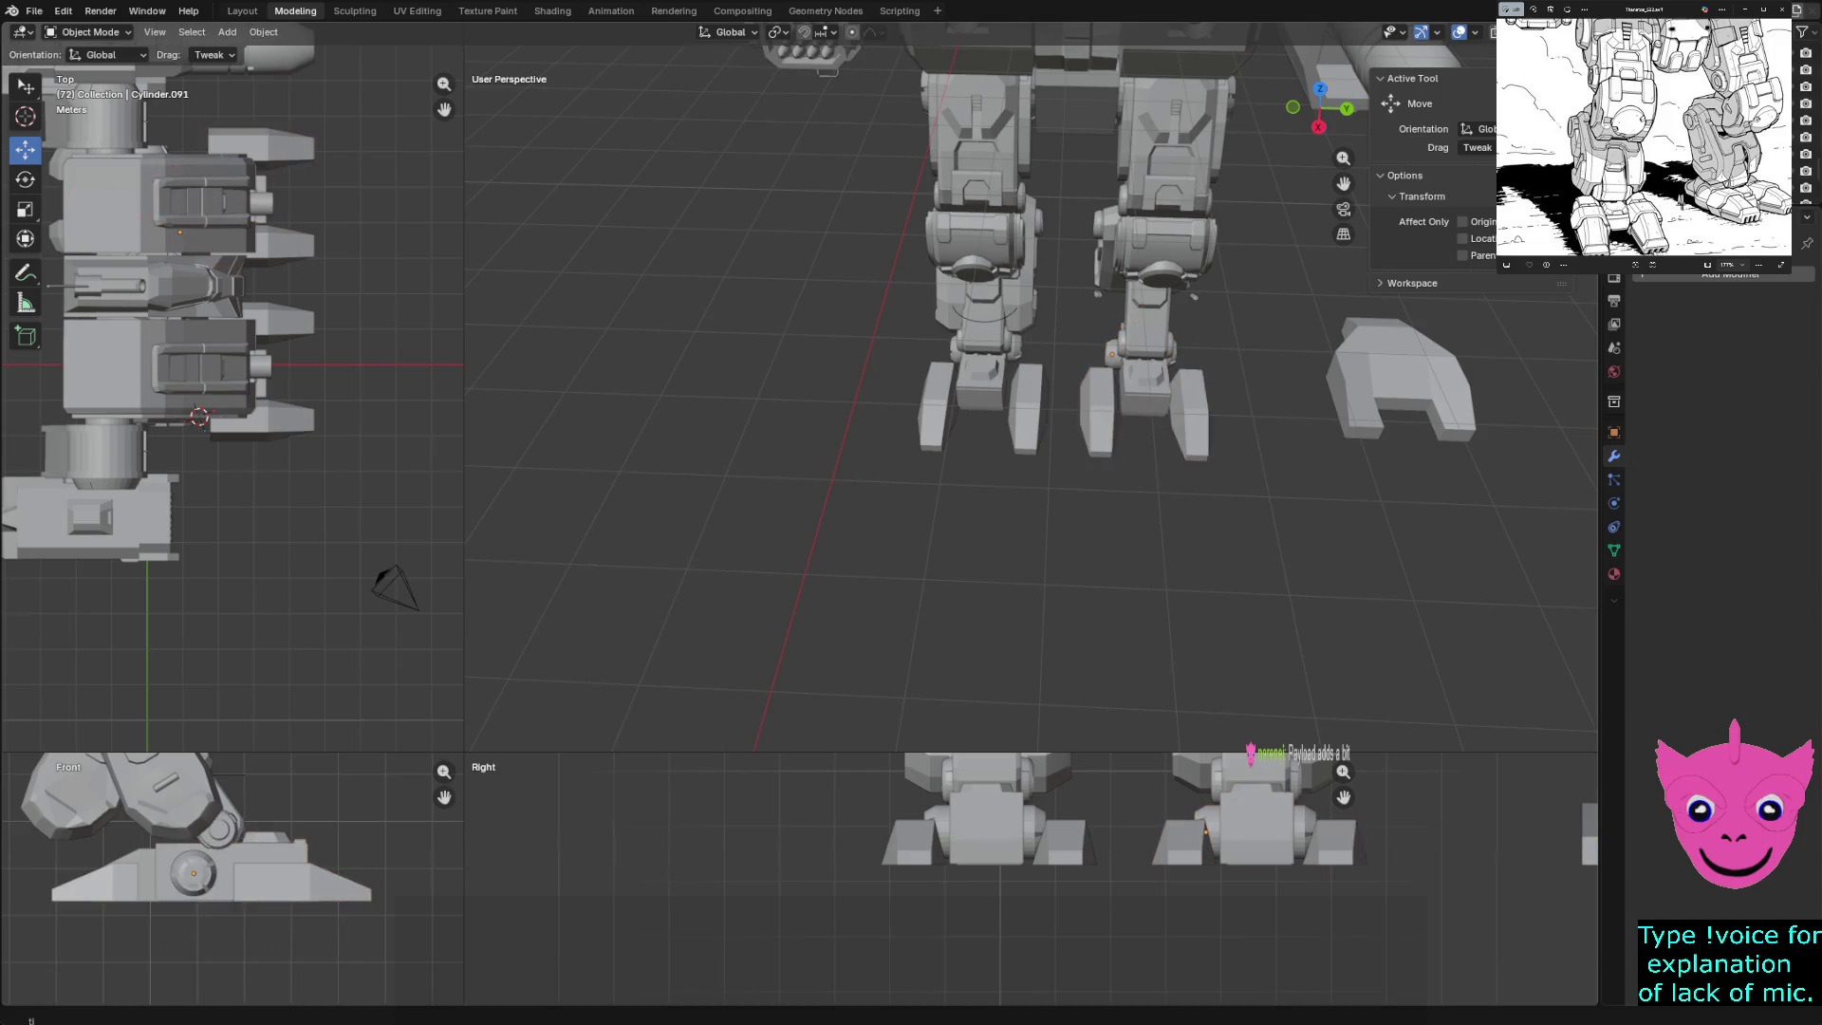
- Hide the old set-aside foot block and inspect the feet from the side
scroll(1256, 837, "down", 2)
left_click(1480, 835)
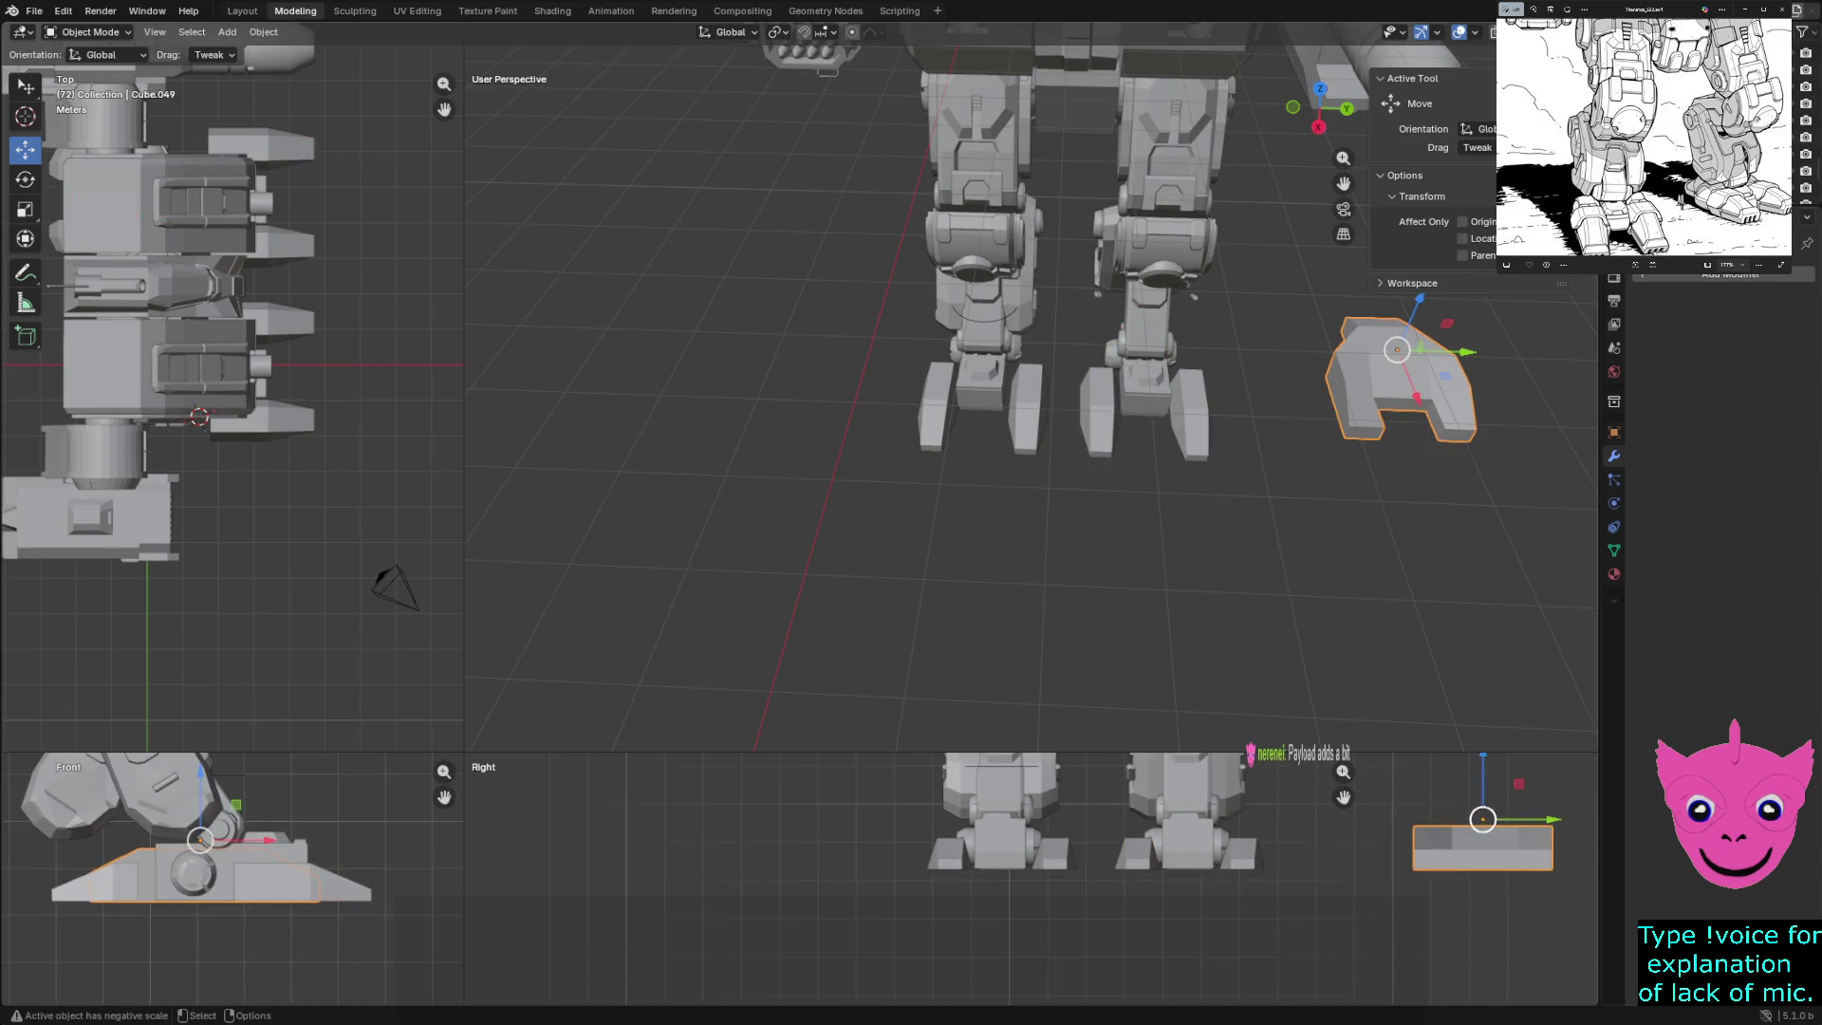
key("h")
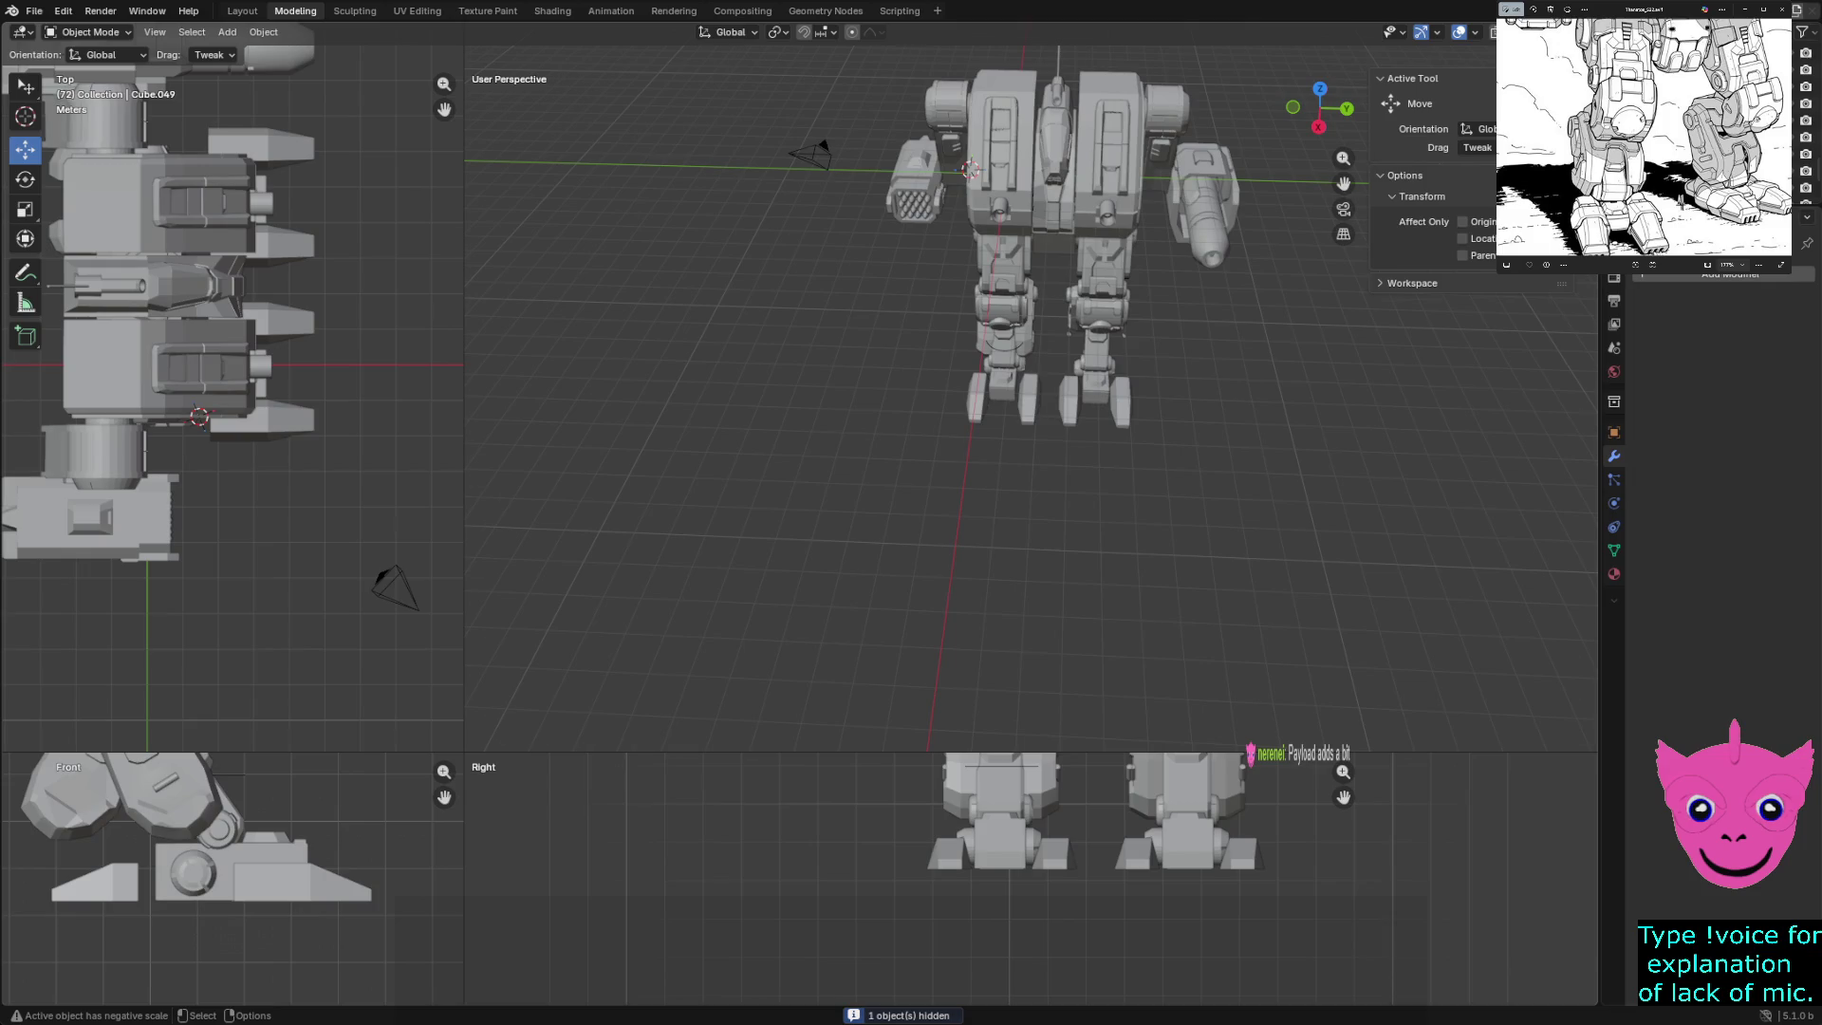
middle_click_drag(1043, 285, 1082, 104)
scroll(1082, 105, "up", 3)
scroll(1081, 105, "down", 3)
mouse_move(1082, 104)
middle_mouse_down()
mouse_move(1044, 142)
mouse_move(987, 95)
mouse_move(812, 95)
middle_mouse_up()
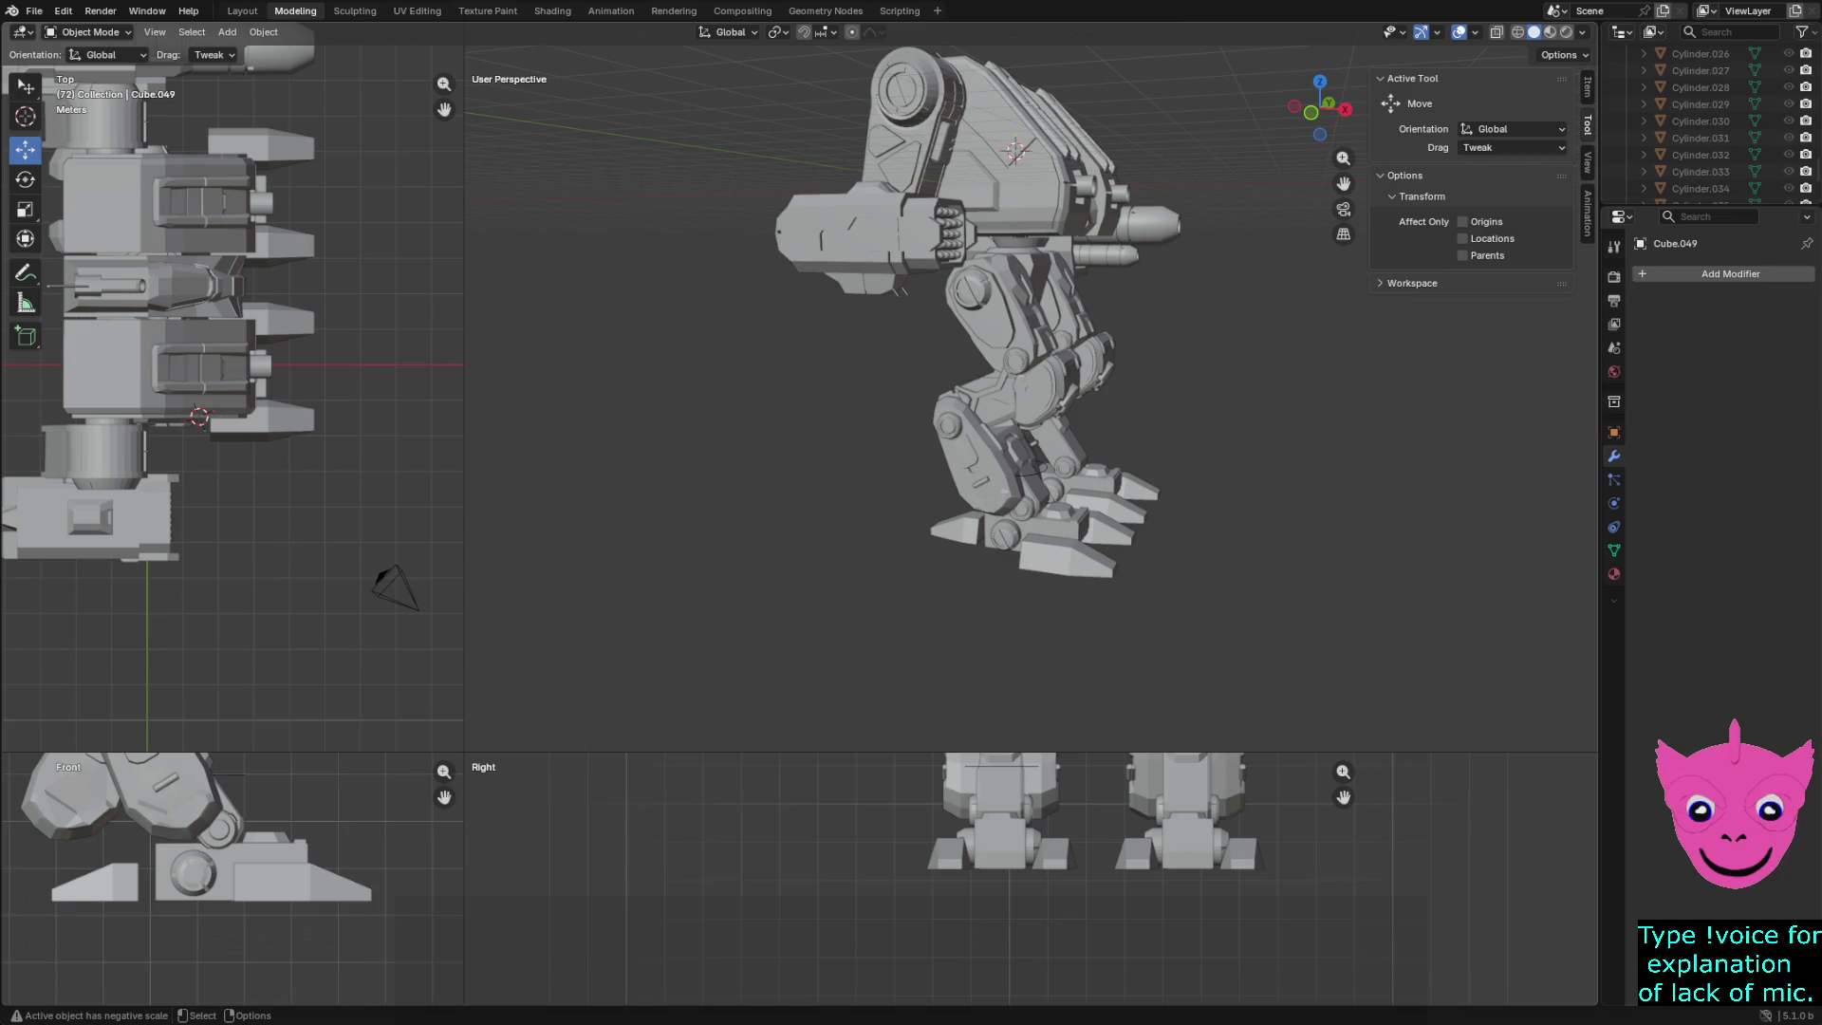
- Turn the view so the mech faces front
mouse_move(949, 380)
middle_mouse_down()
mouse_move(854, 380)
mouse_move(883, 408)
mouse_move(863, 413)
middle_mouse_up()
- In wireframe, lower the top vertices of ankle block Cube.004 along Z
scroll(1034, 379, "up", 2)
scroll(911, 380, "down", 3)
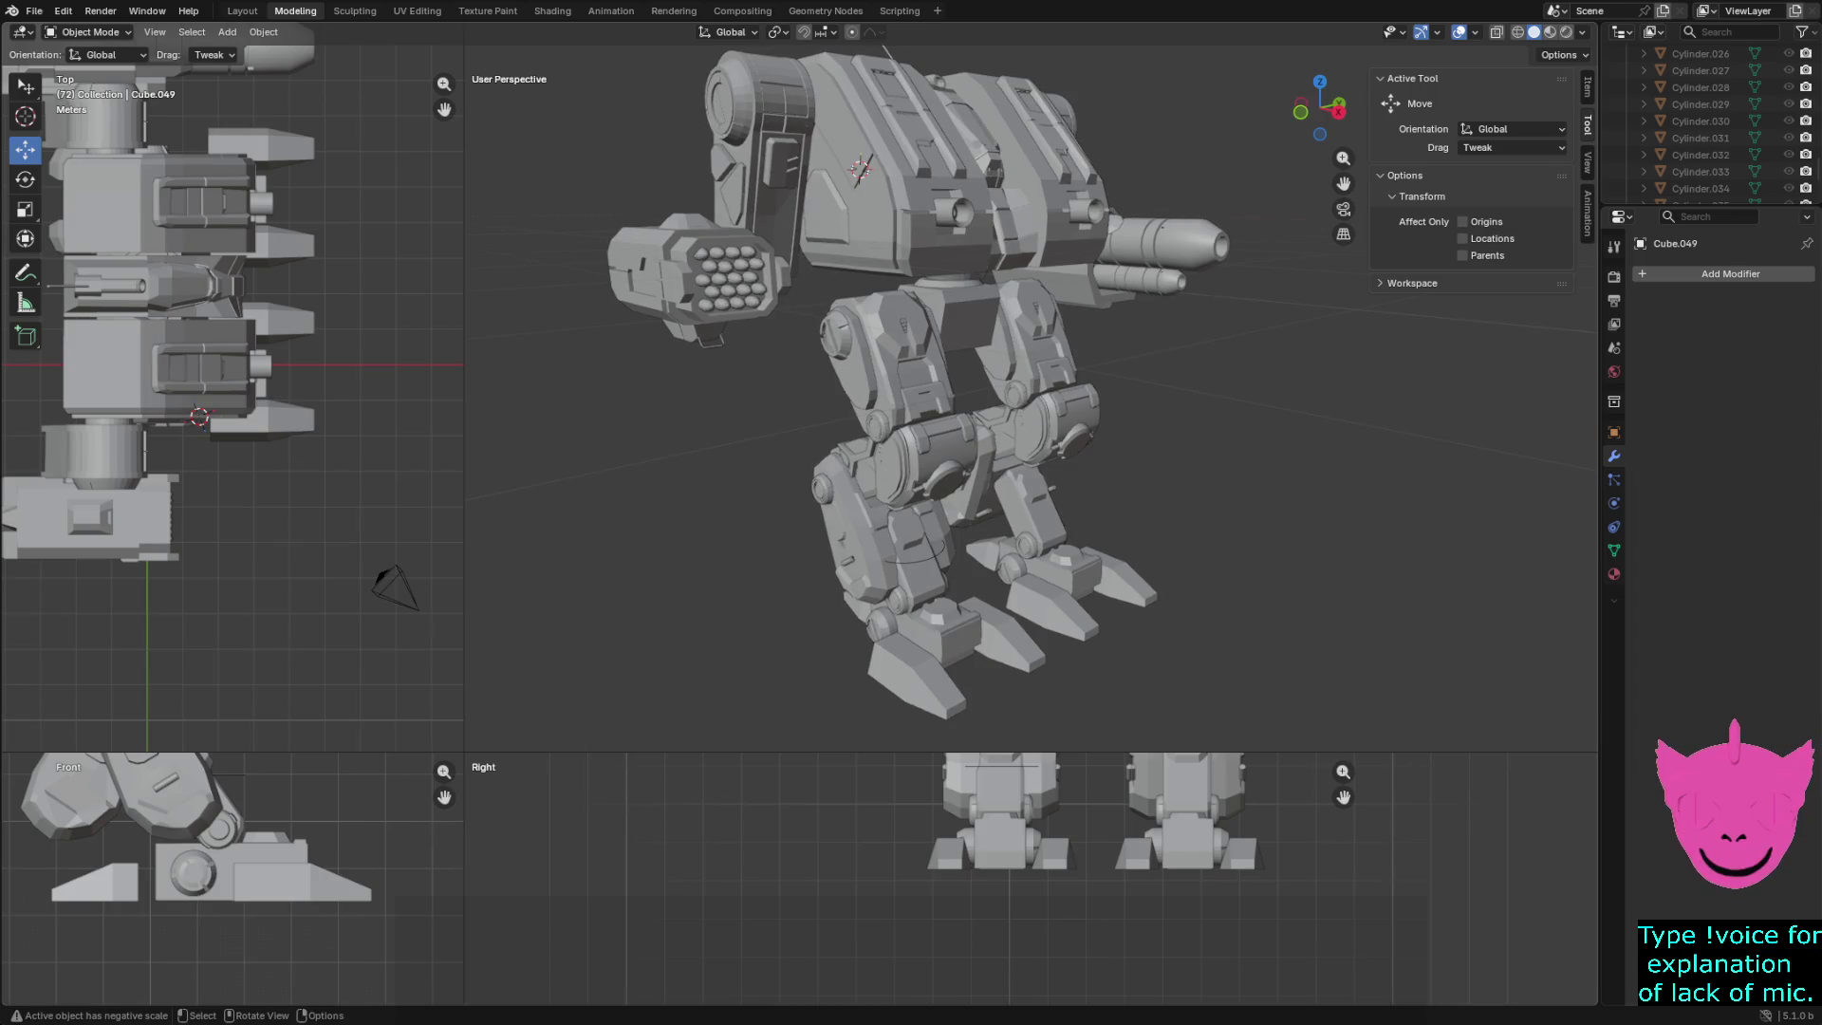
left_click(925, 629)
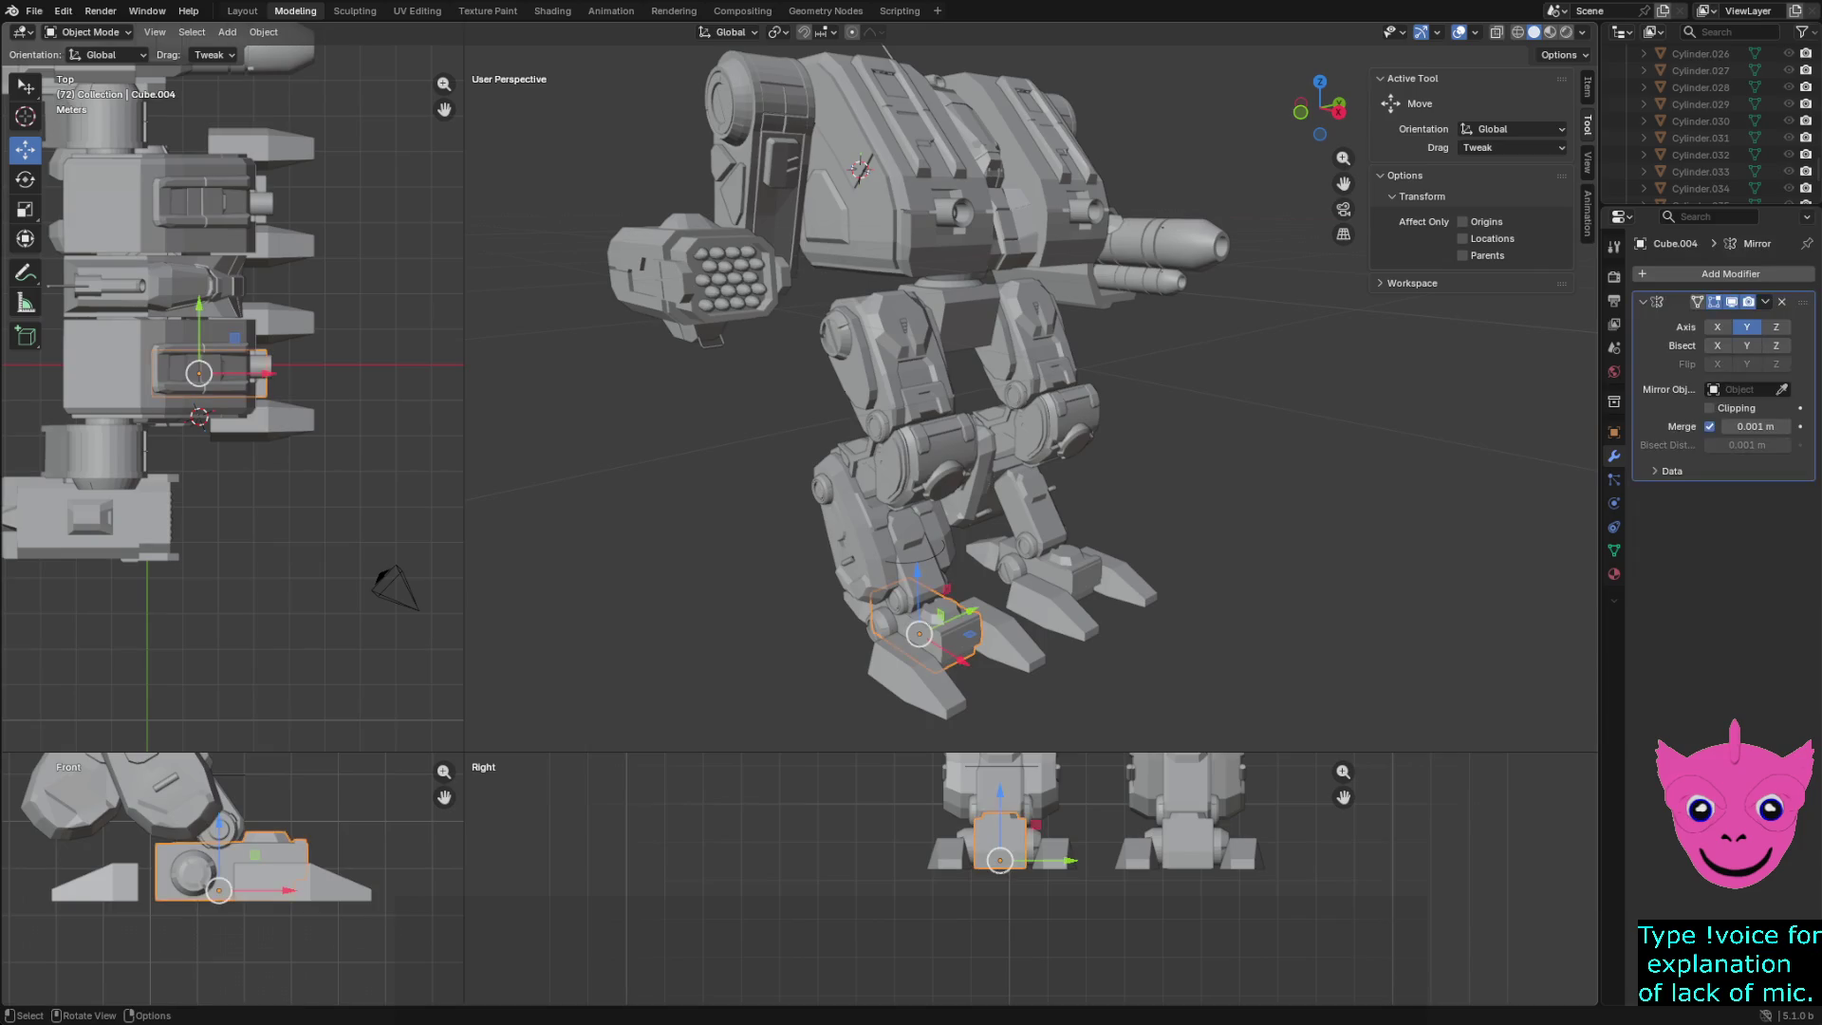
key("KP_Decimal")
key("Tab")
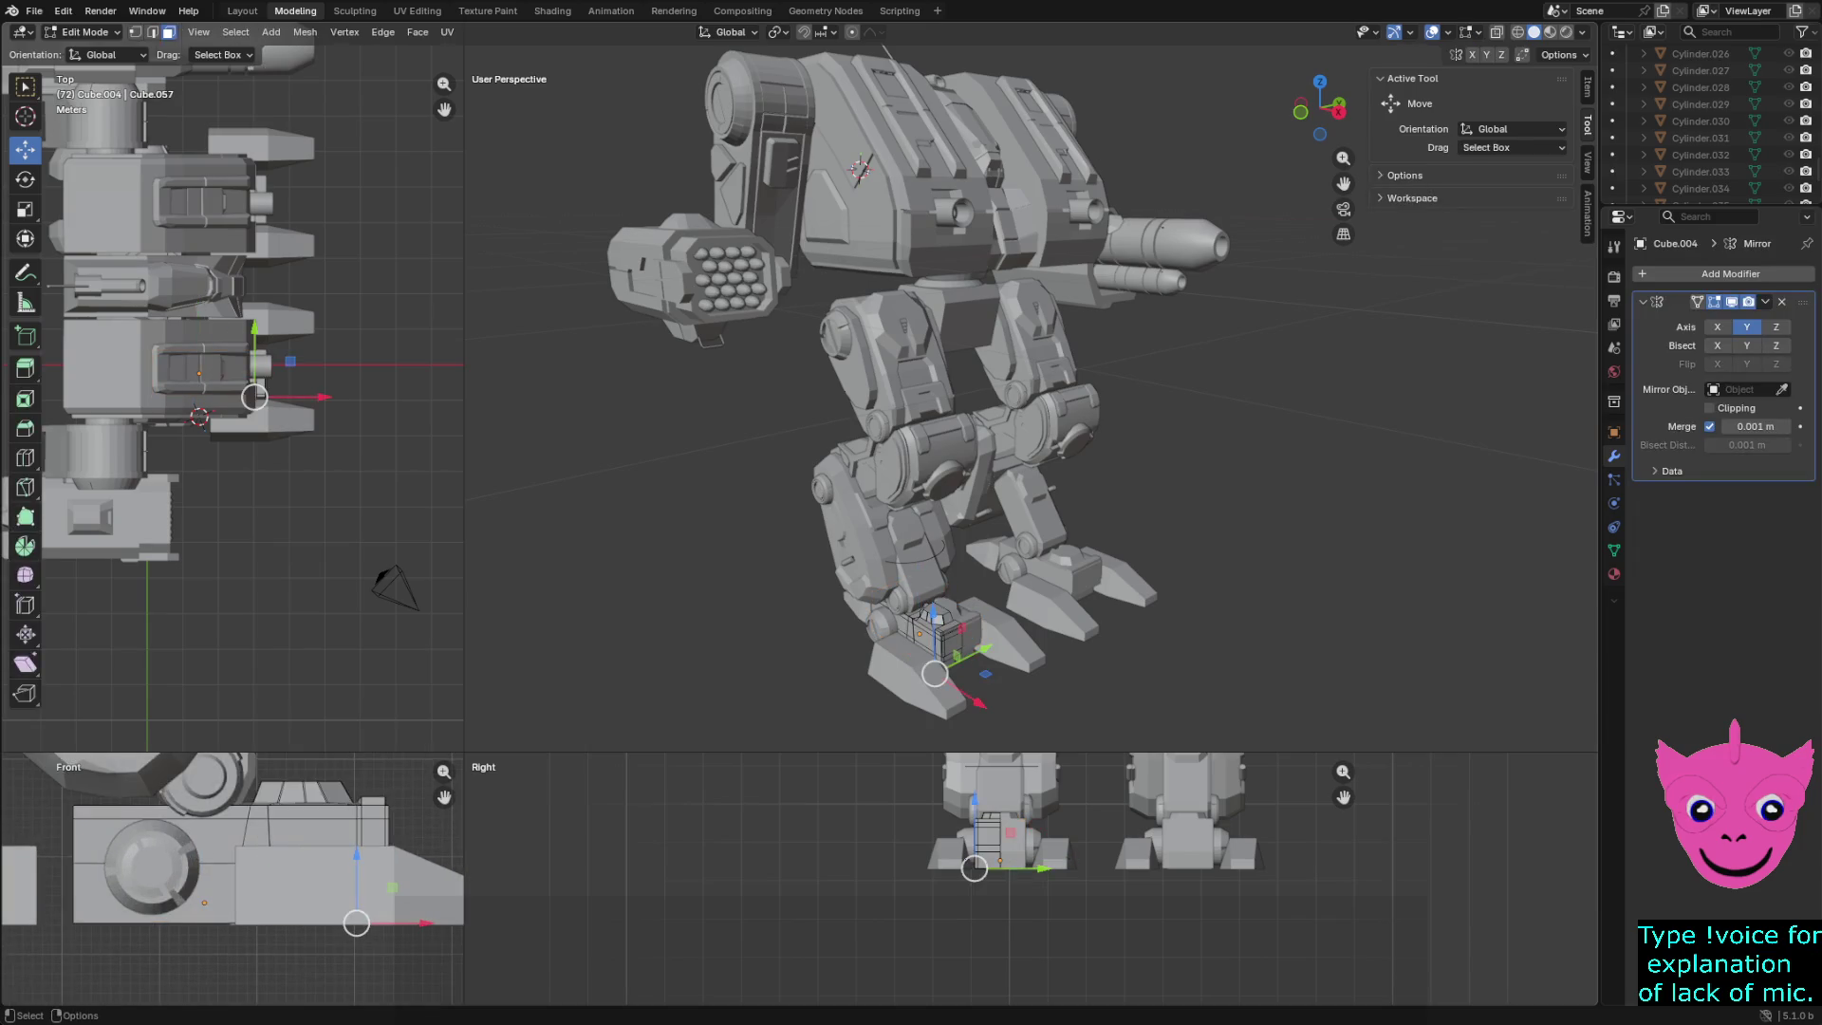
key("shift+z")
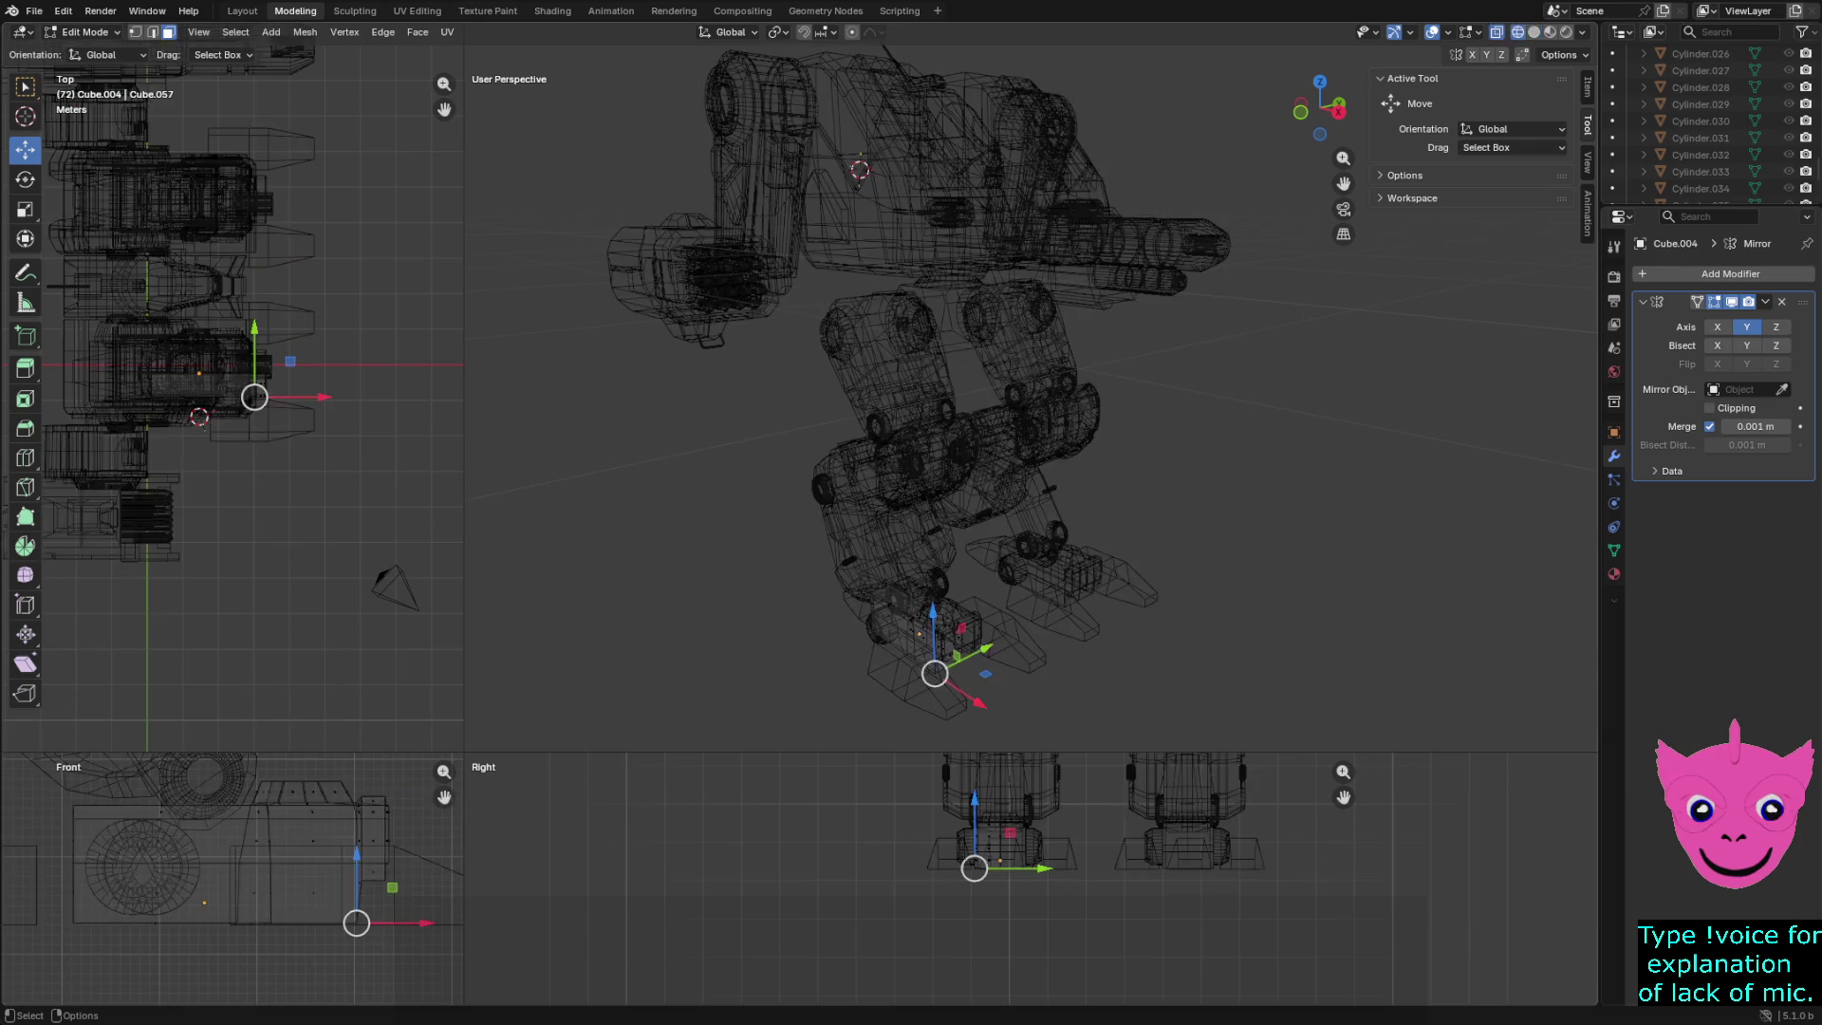
key("1")
left_click_drag(250, 771, 370, 795)
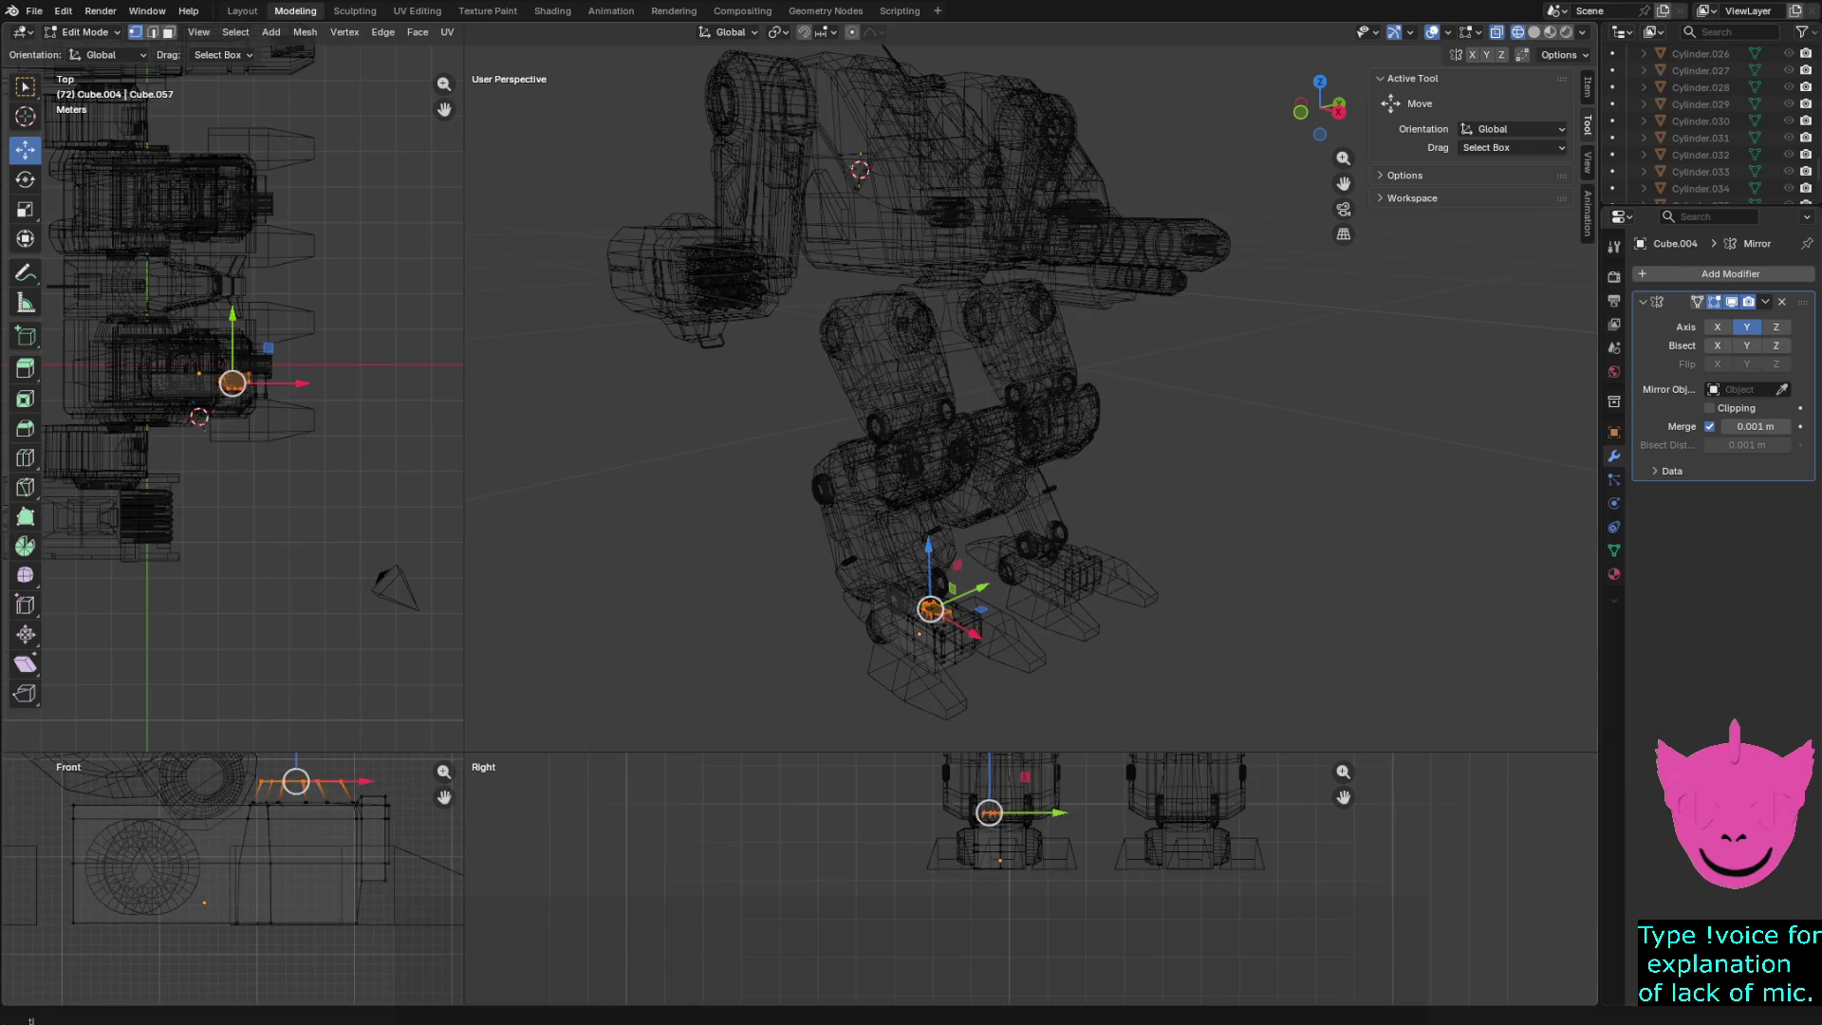
key("g")
key("z")
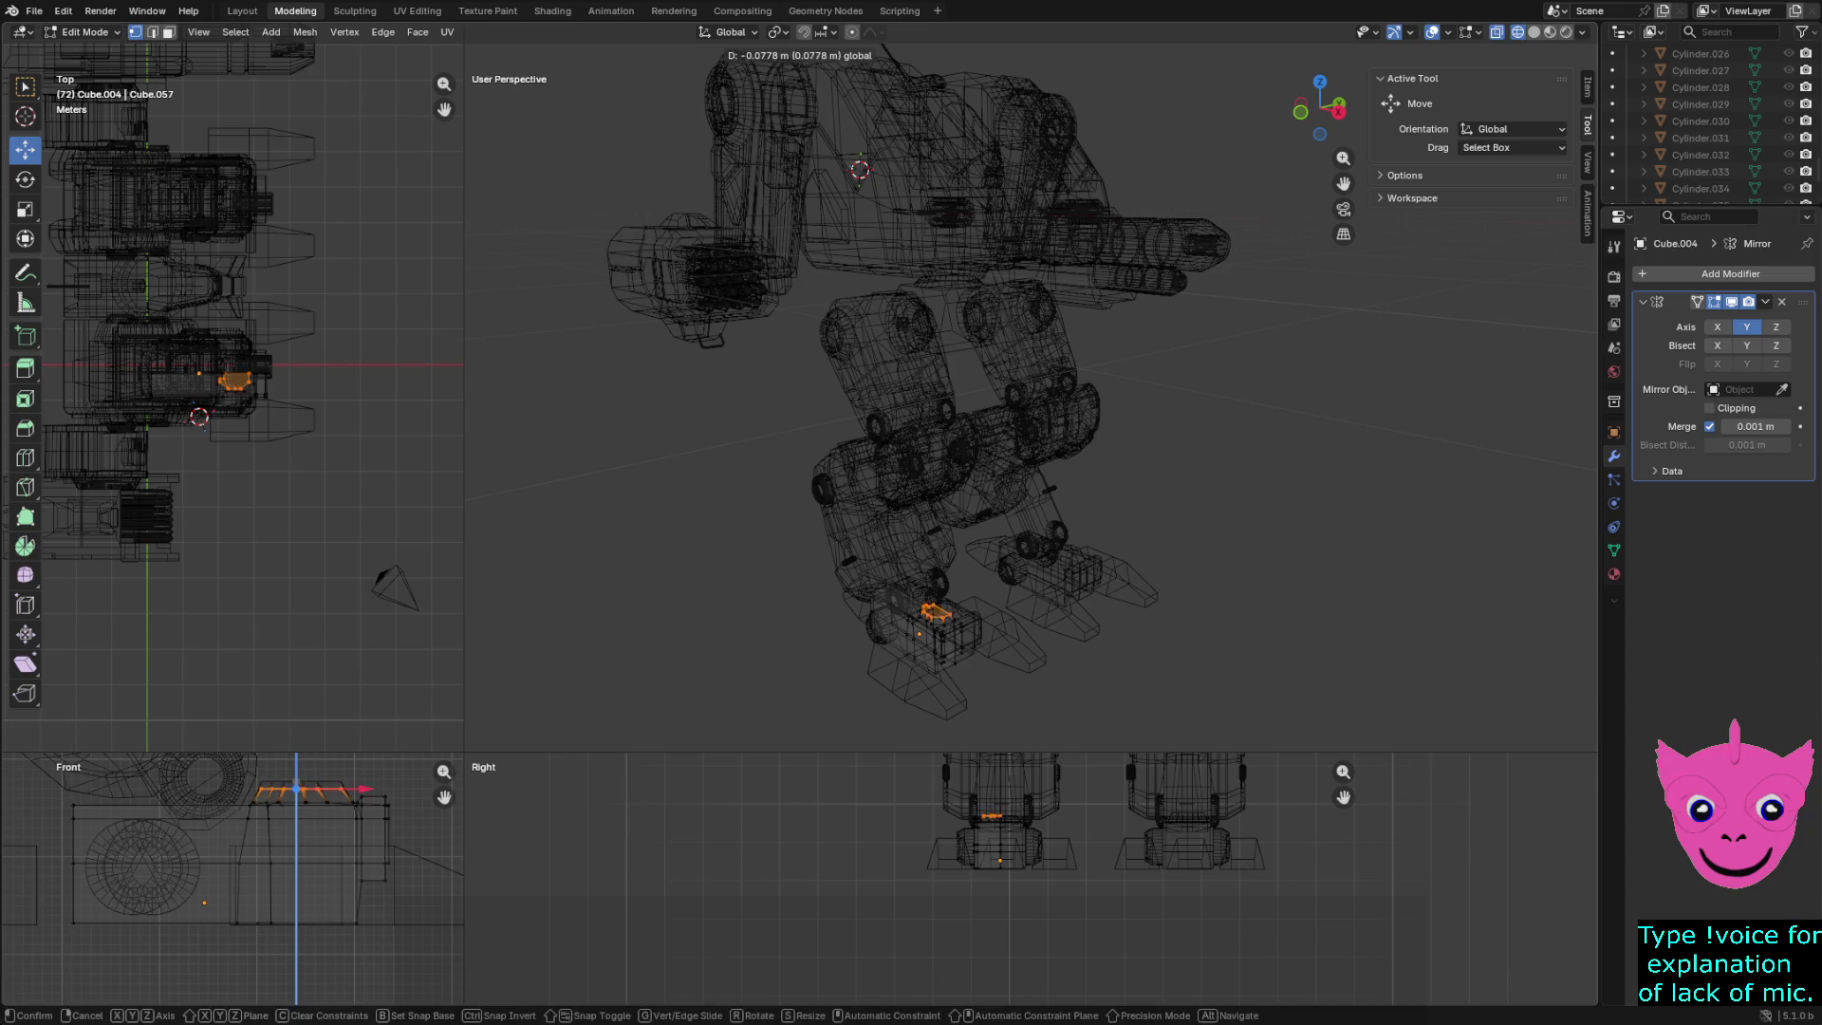
key("Return")
- Lower the other ankle block's top vertices along Z, then restore Solid shading in Object Mode
key("Tab")
key("alt+a")
left_click(1044, 574)
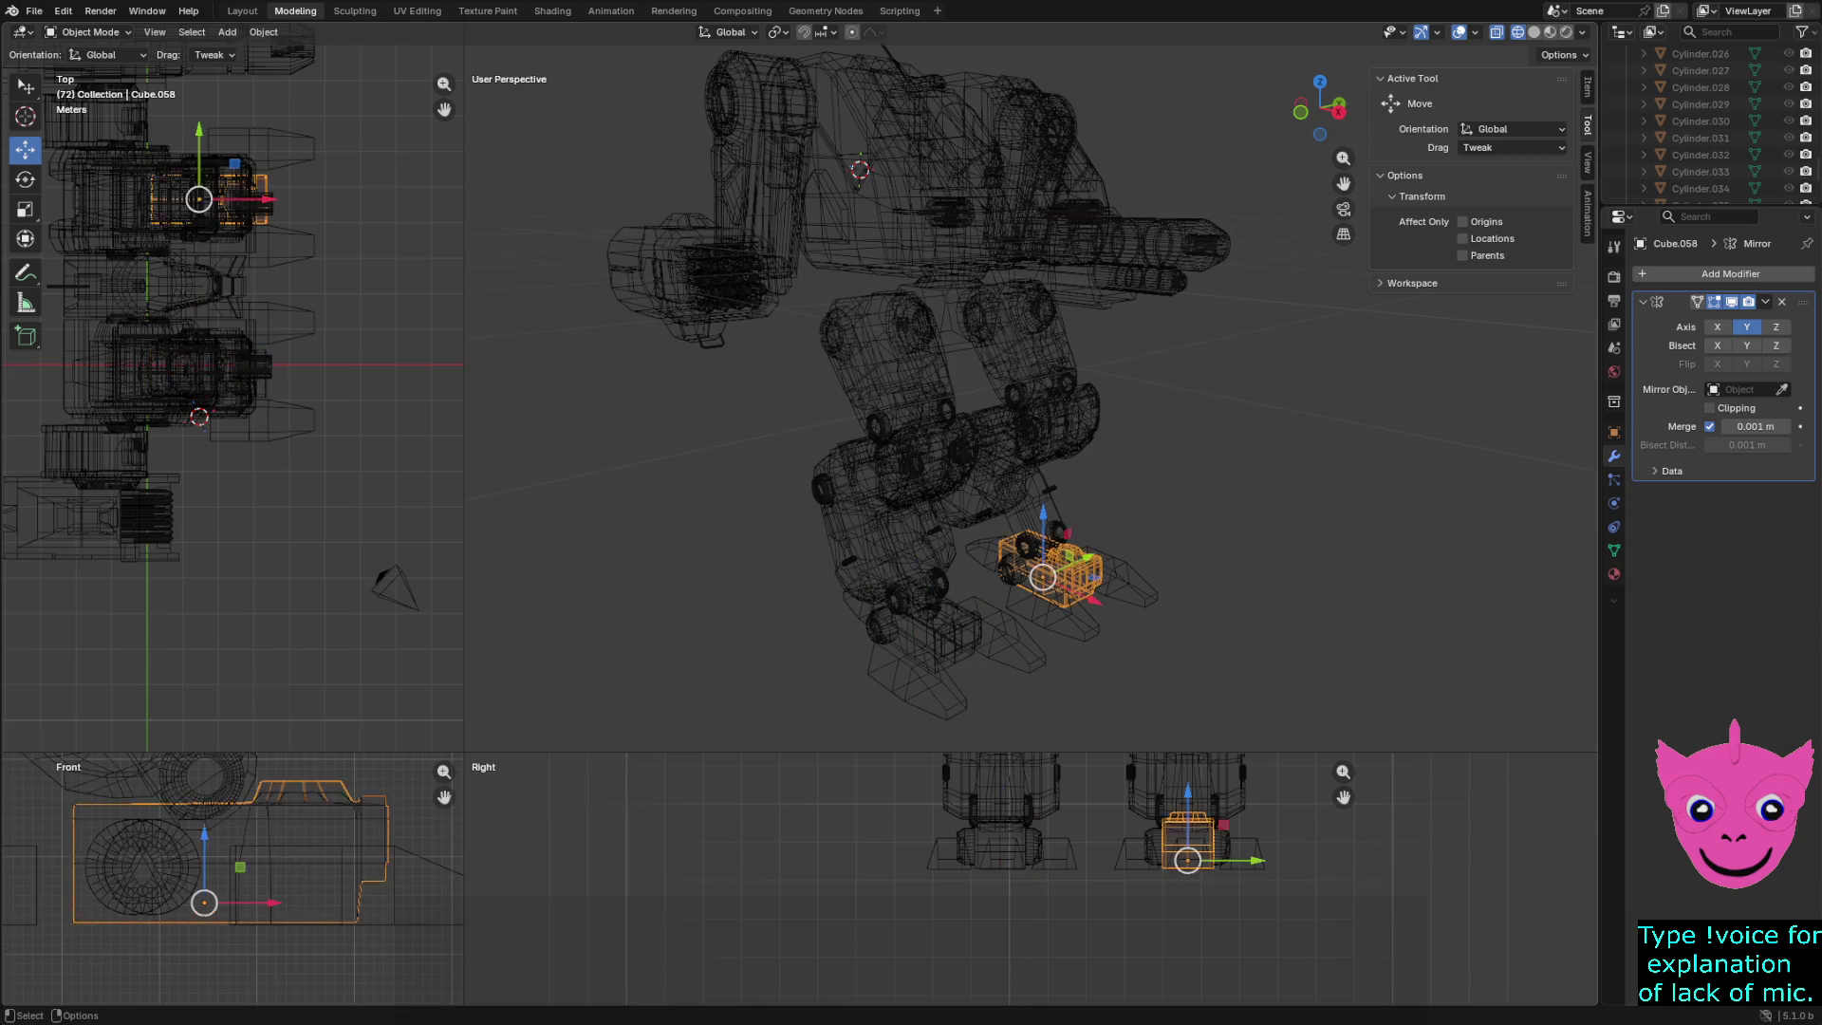
key("Tab")
left_click_drag(244, 771, 382, 784)
key("g")
key("z")
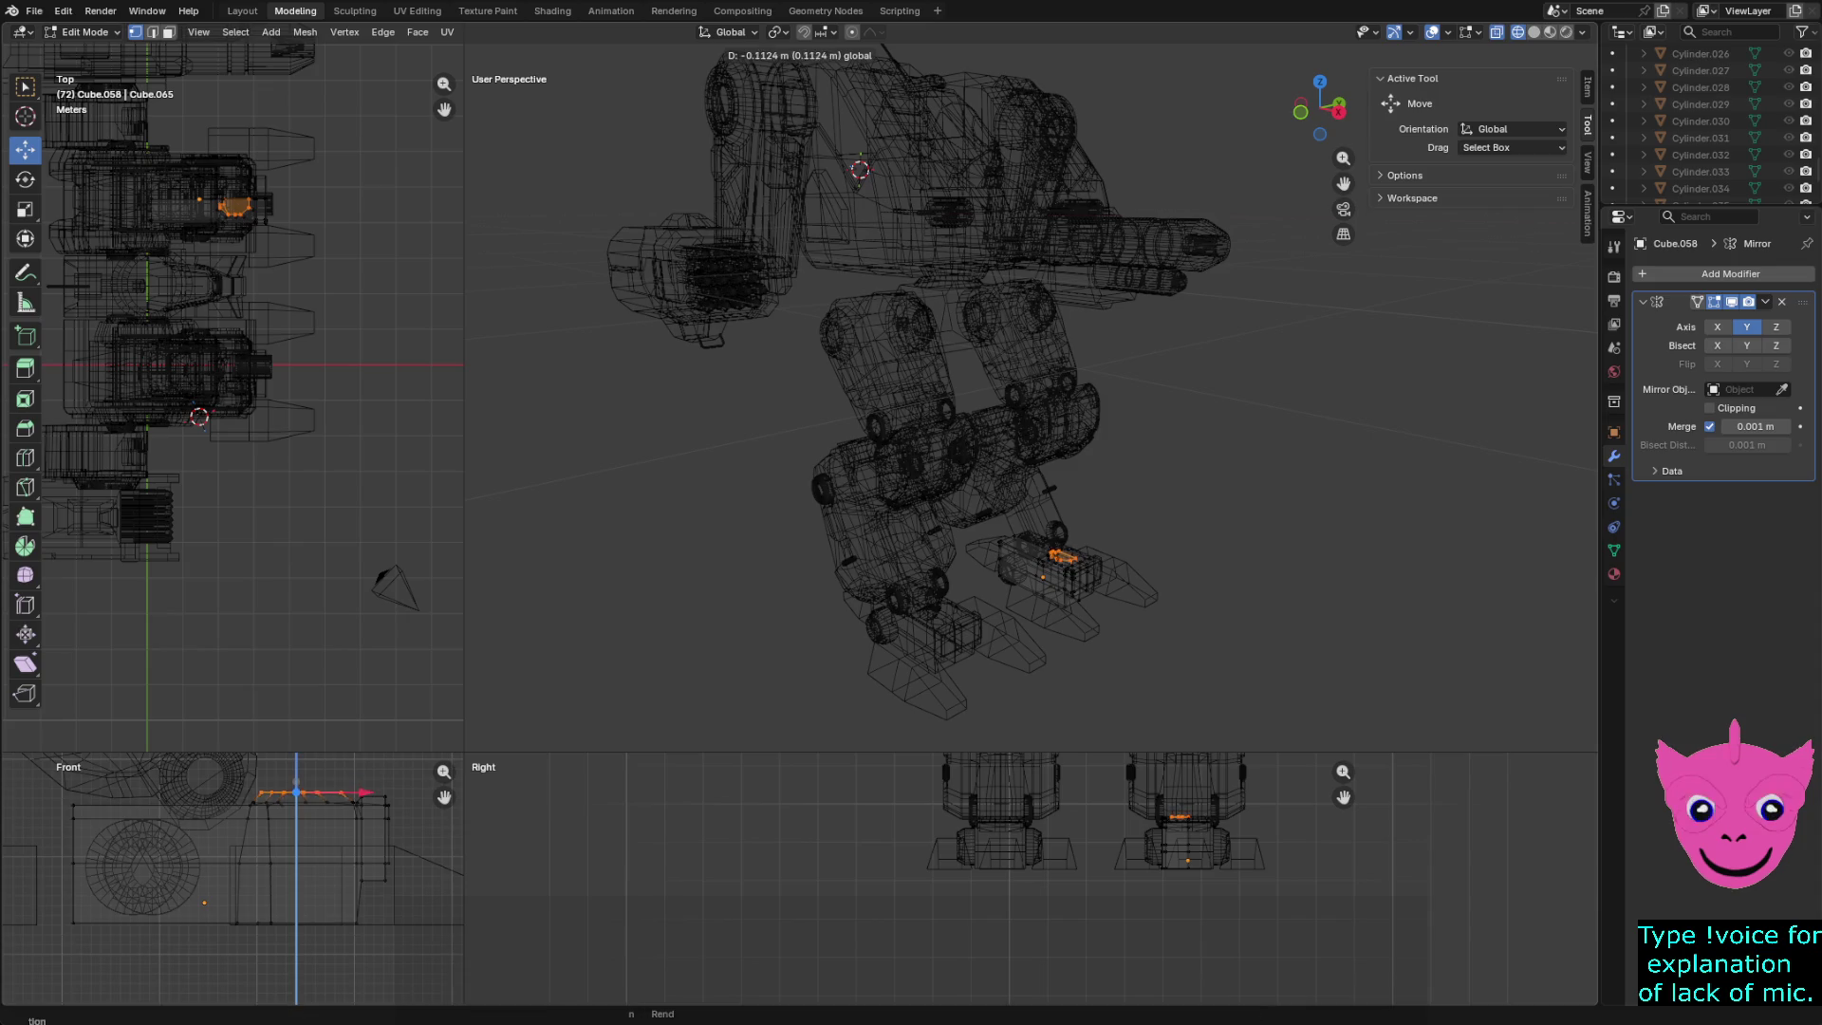
key("Return")
key("z")
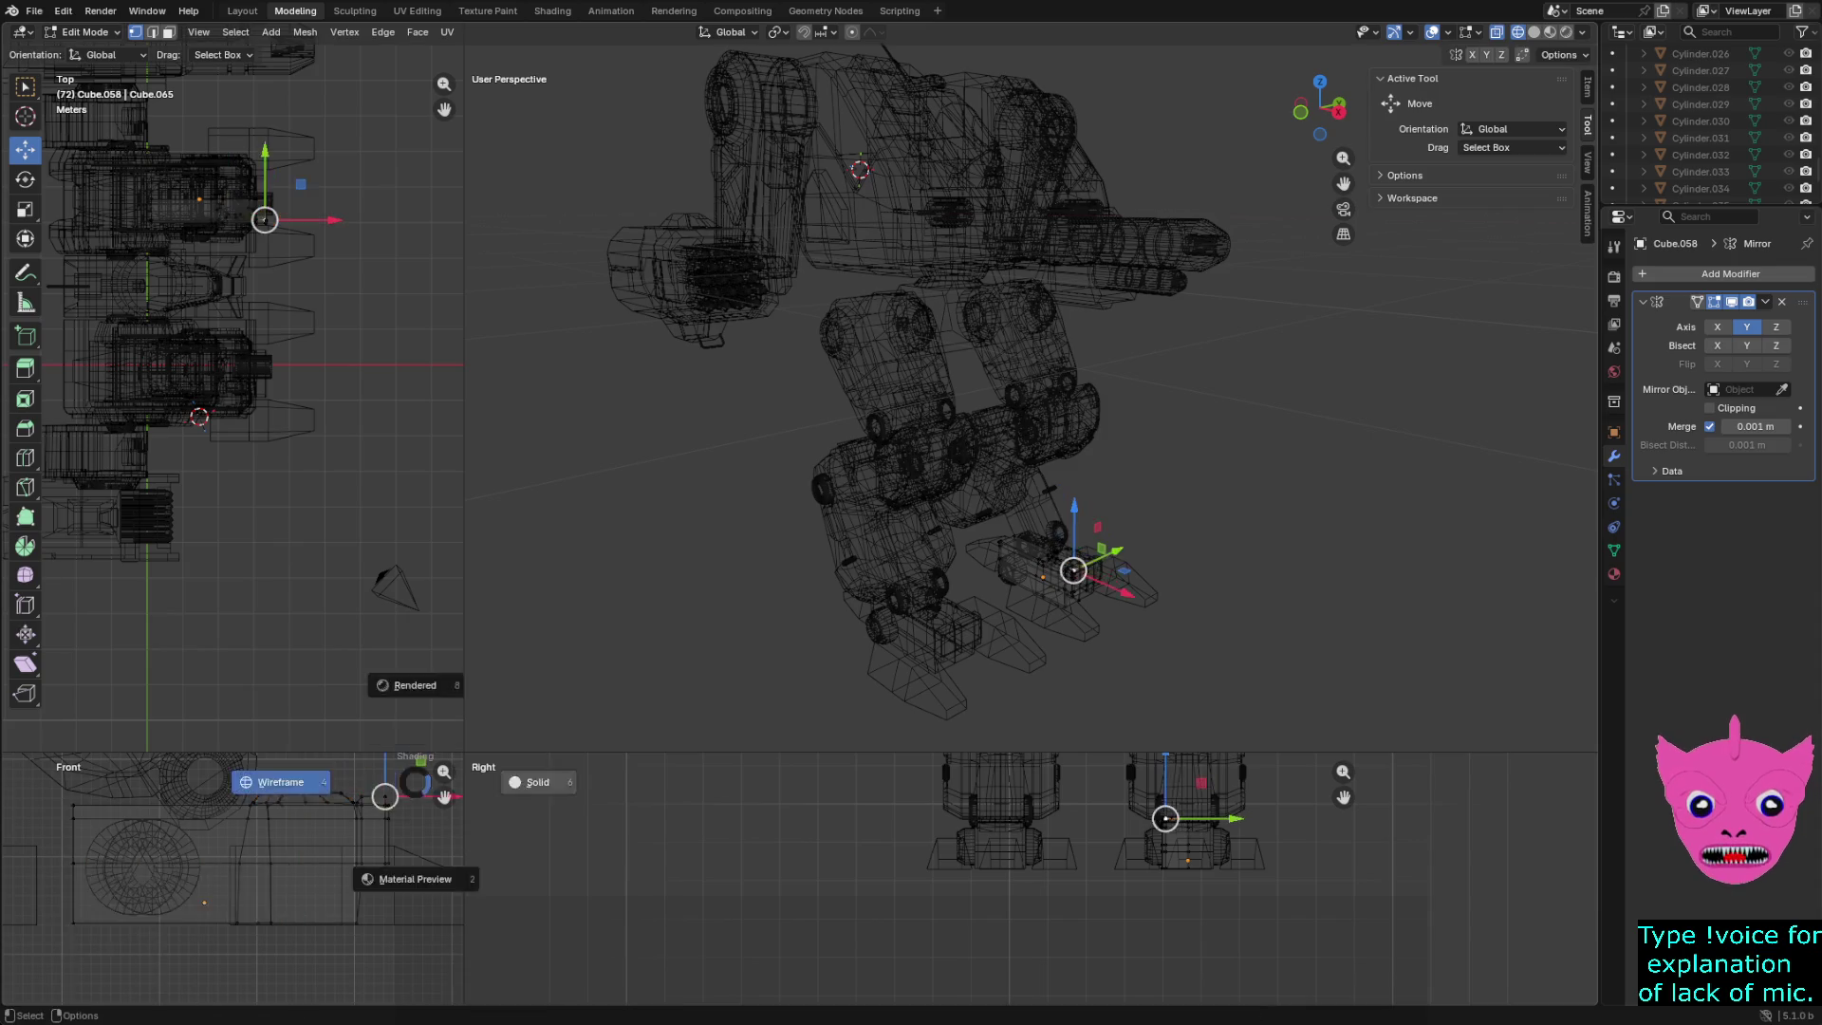
left_click(537, 782)
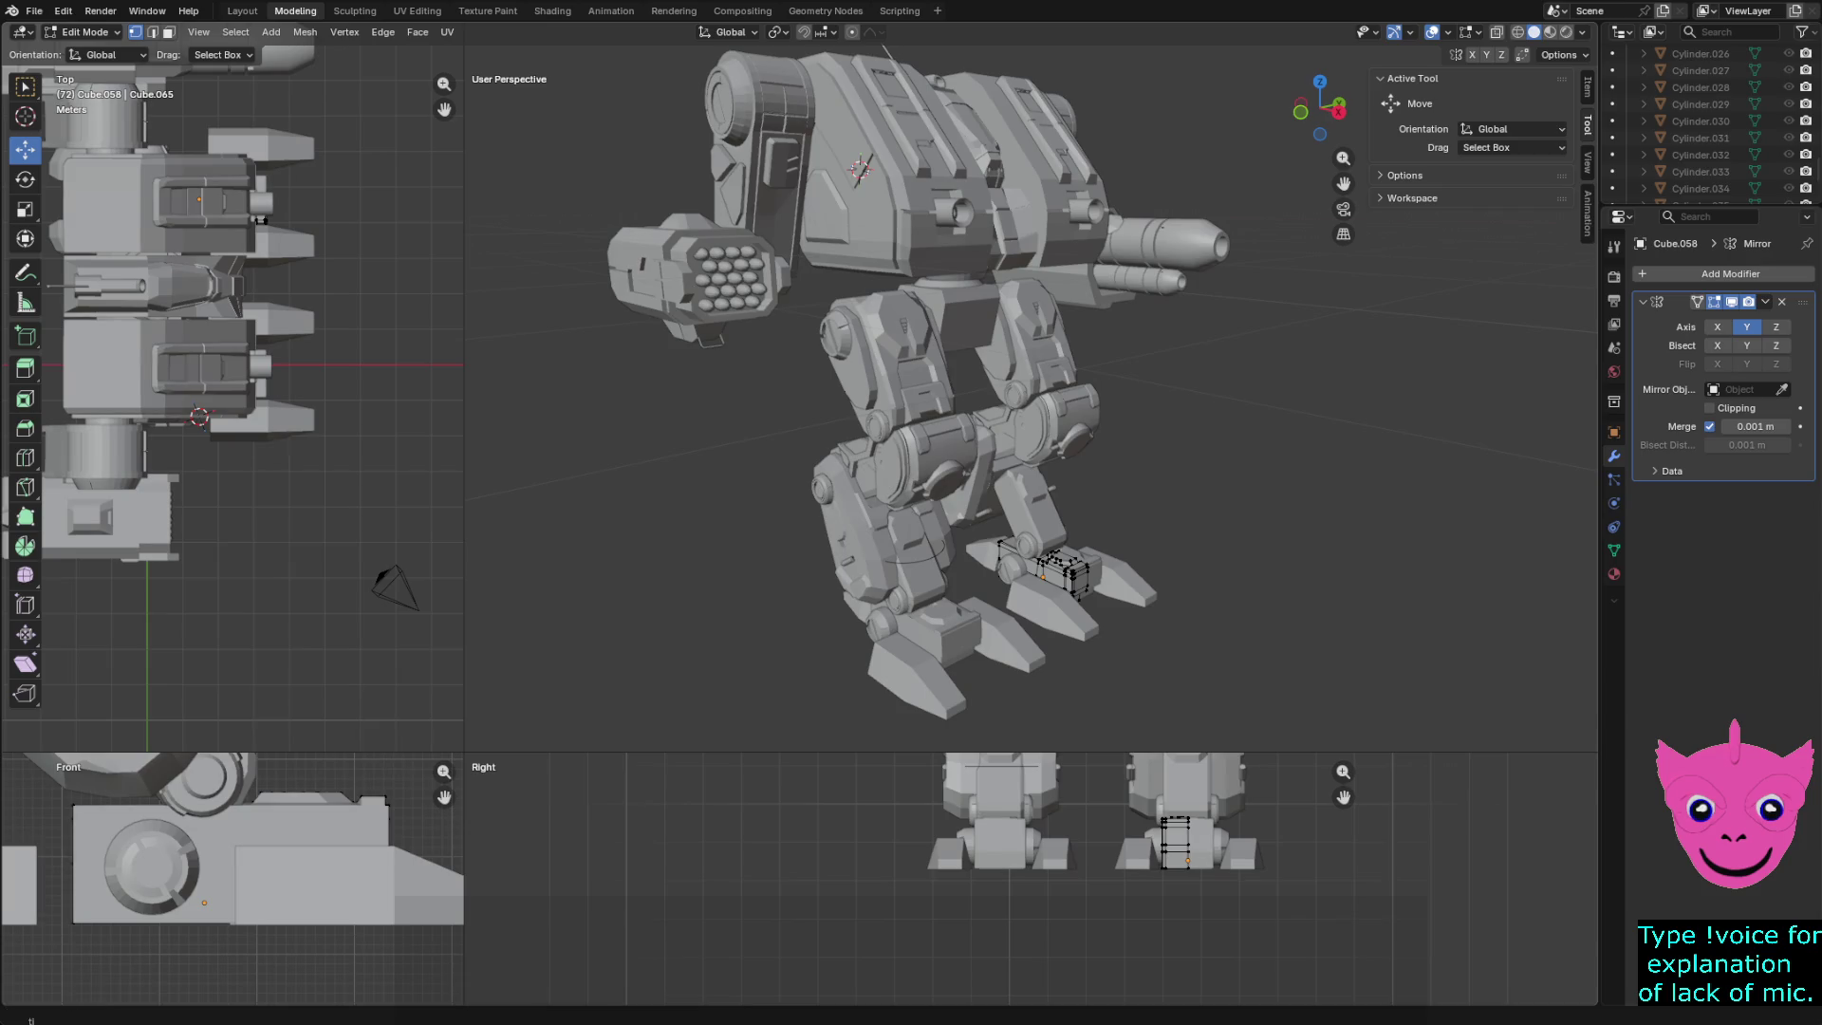
key("Tab")
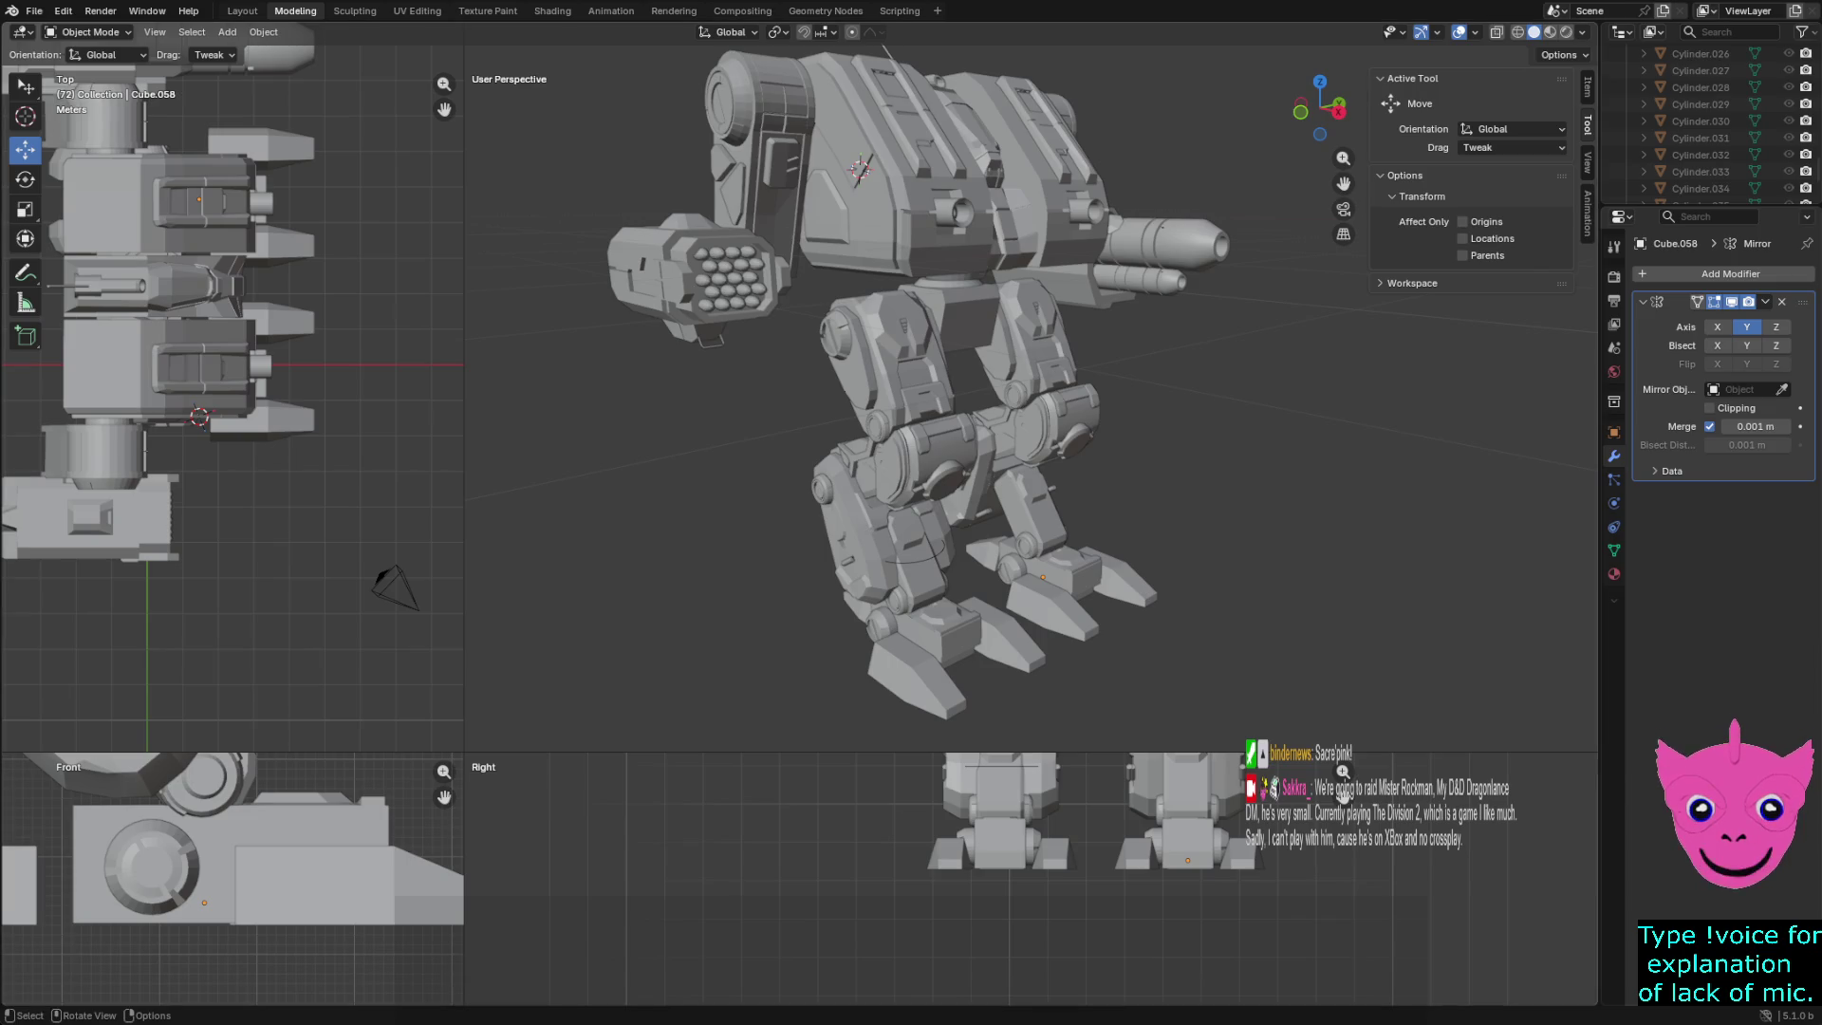
middle_click_drag(911, 399, 1020, 406)
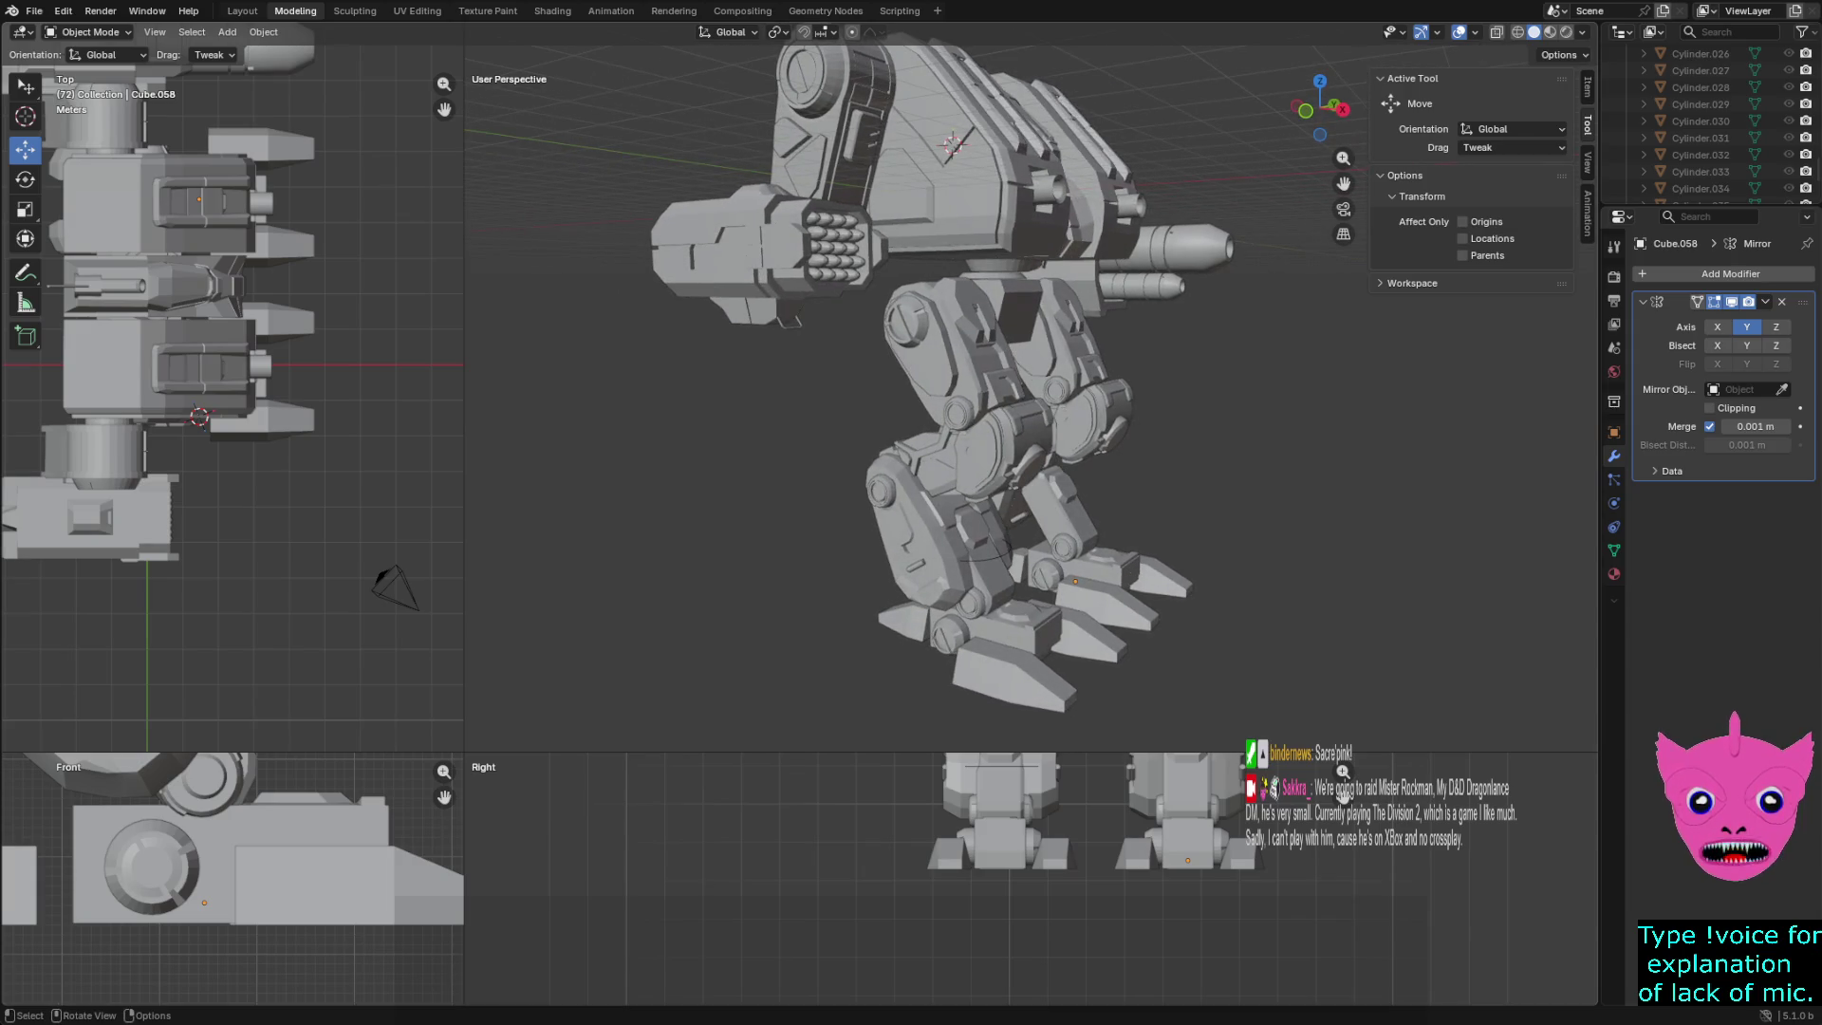
middle_click_drag(1020, 406, 1043, 408)
scroll(1043, 408, "up", 4)
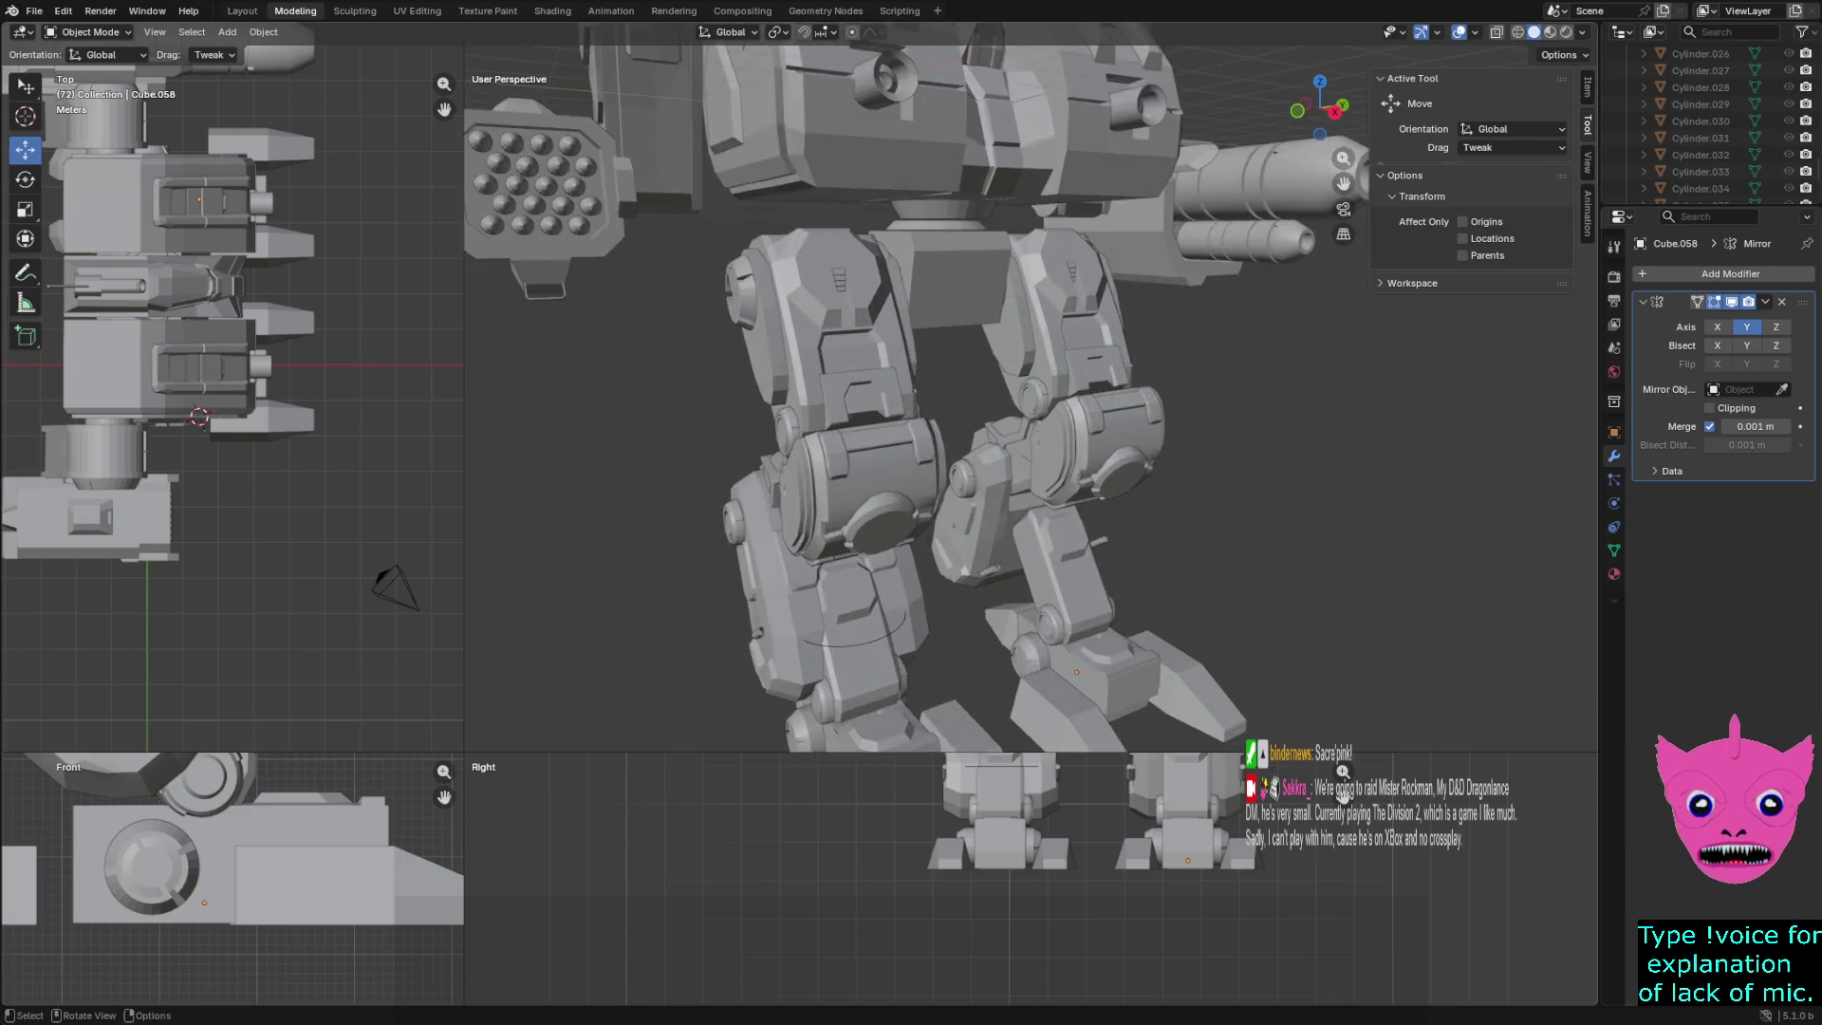
left_click(892, 688)
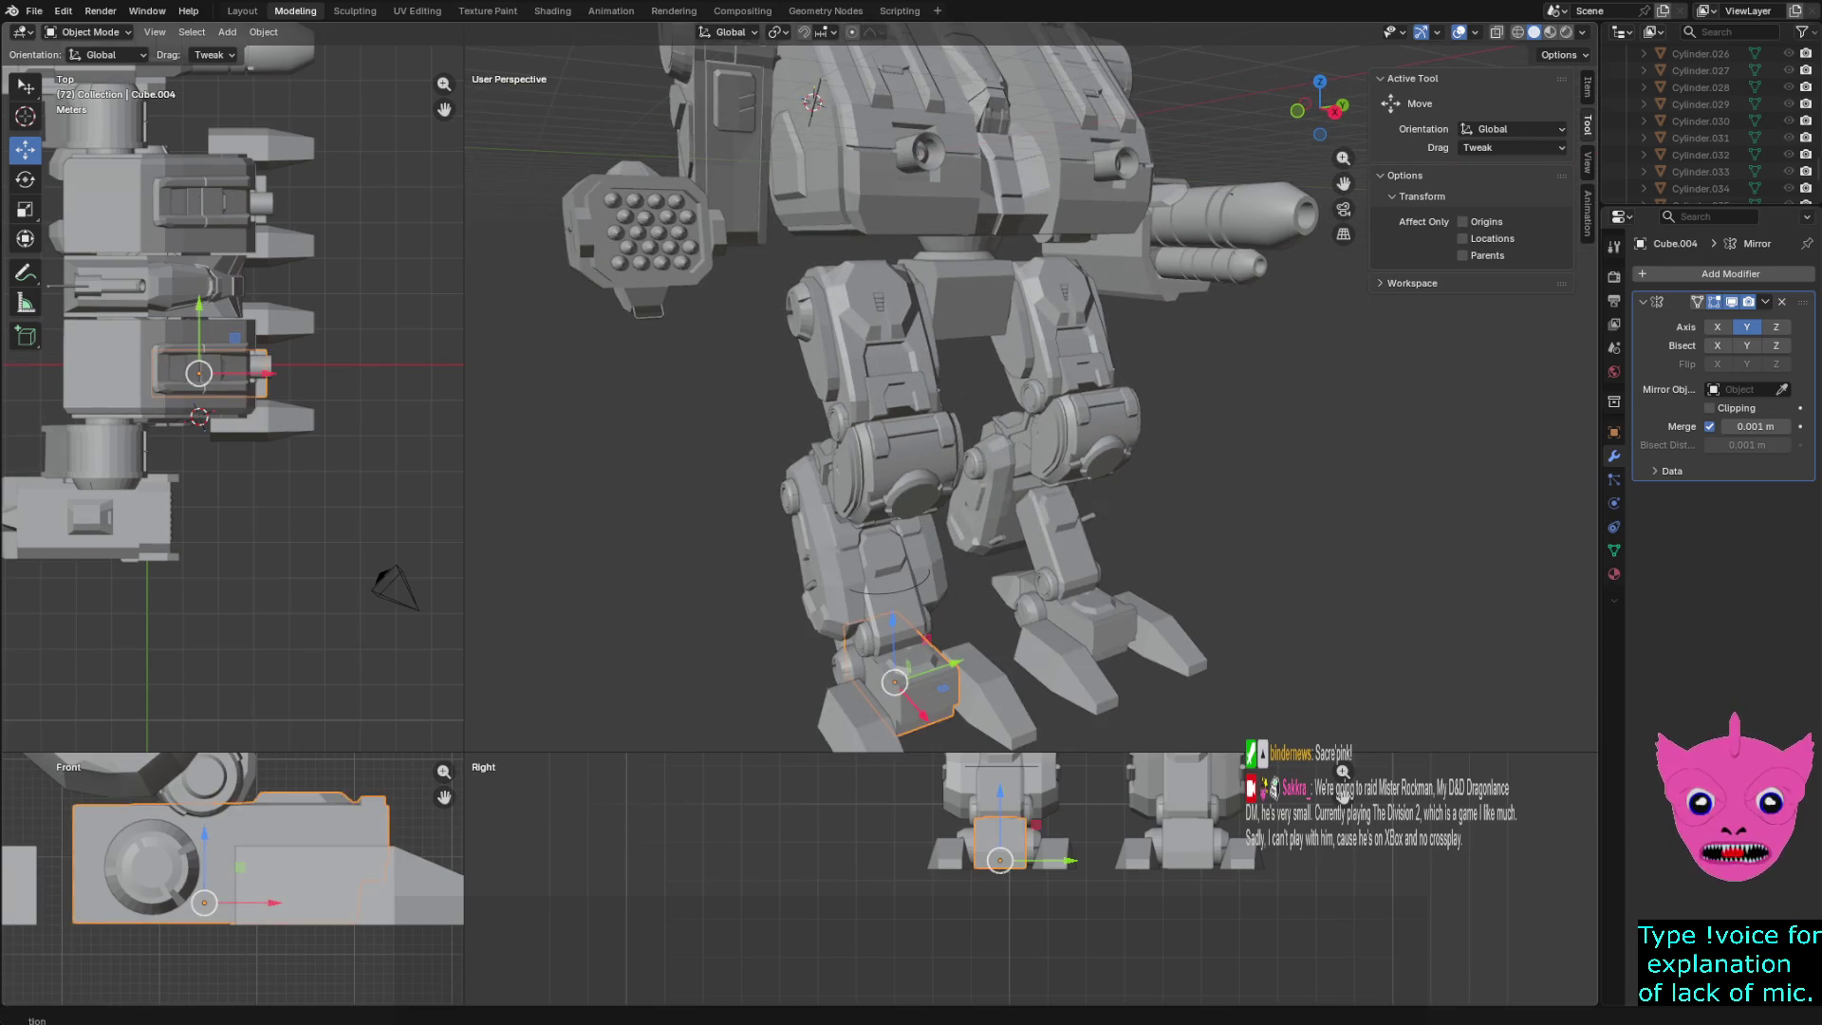
middle_click_drag(1044, 408, 1058, 411)
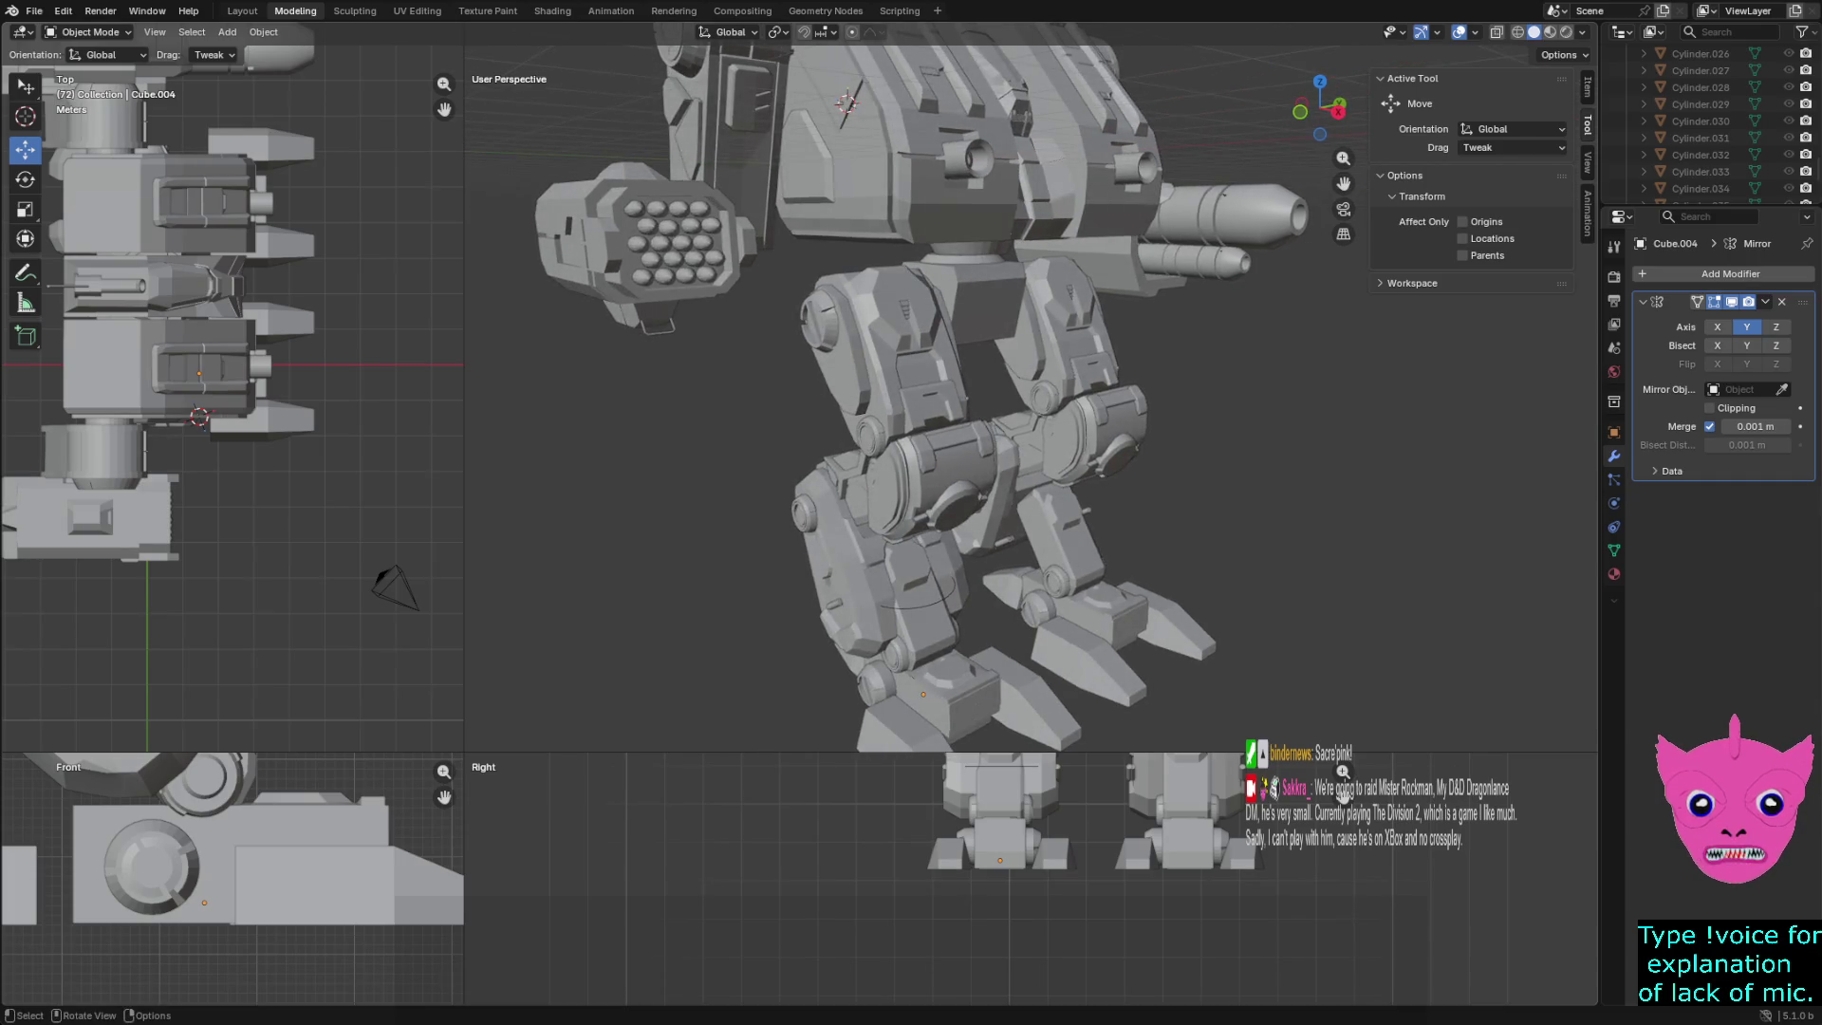